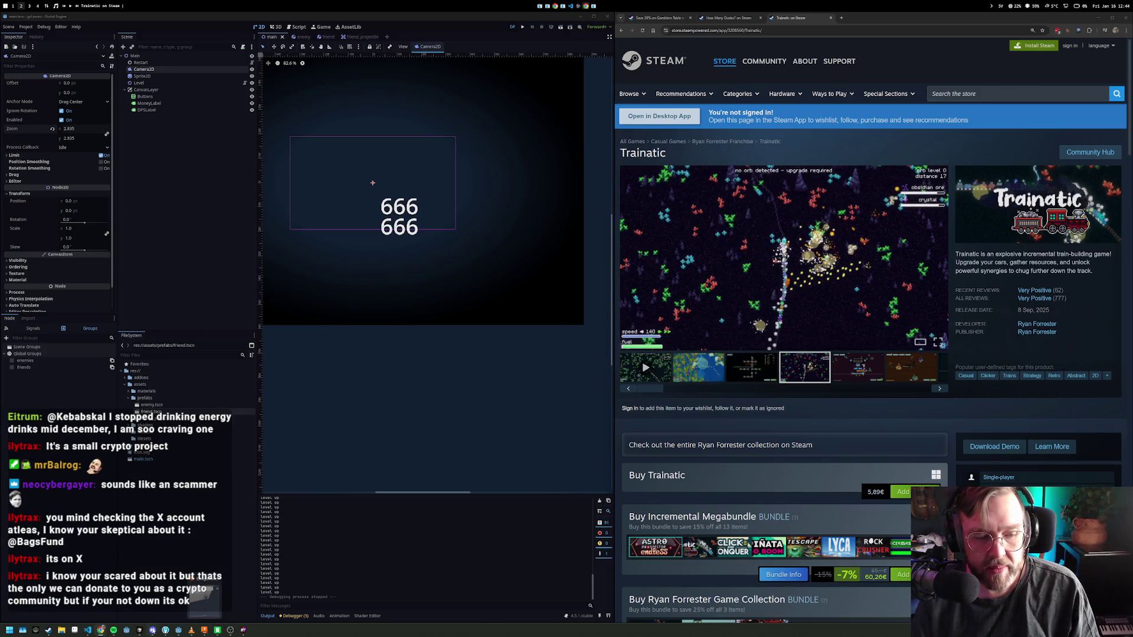
# - Switch from workspace 2 to workspace 4, which holds Fork and Spotify
pyautogui.moveTo(155, 632)
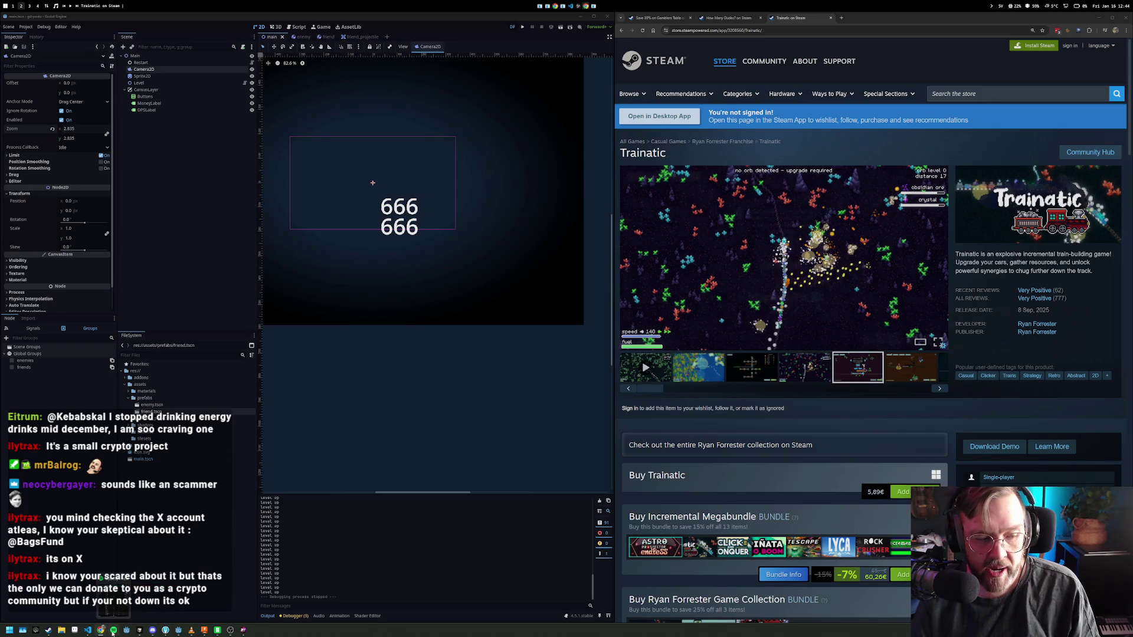
pyautogui.hotkey('alt', '4')
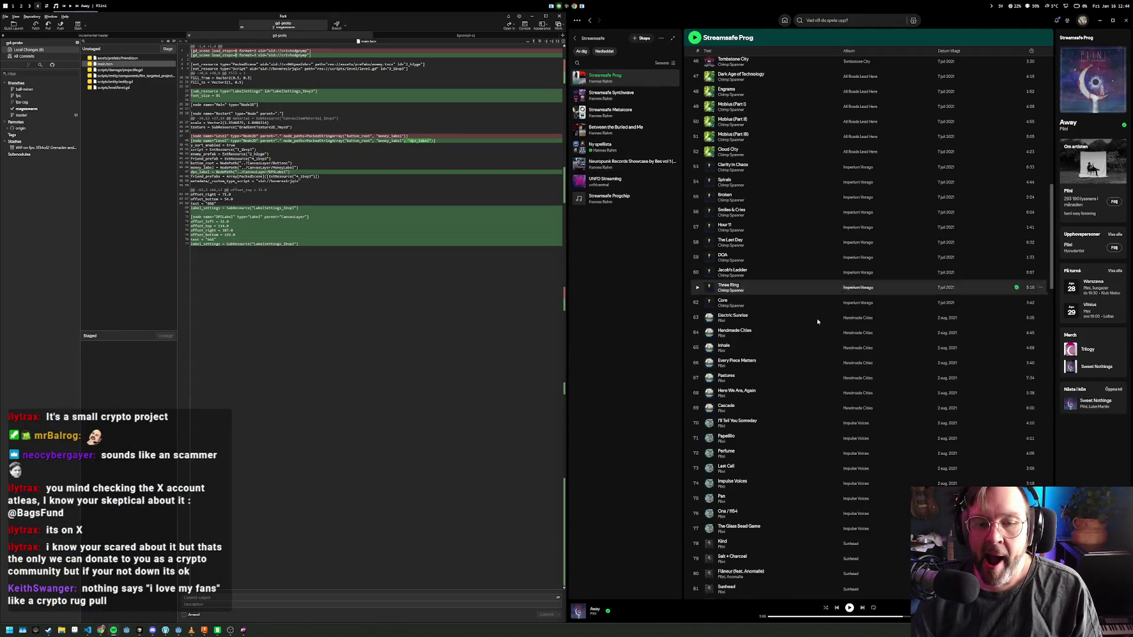
# - Play 'A Very Promising Intro', then return to workspace 2 and run the Godot project
pyautogui.scroll(-5, 789, 353)
pyautogui.doubleClick(788, 361)
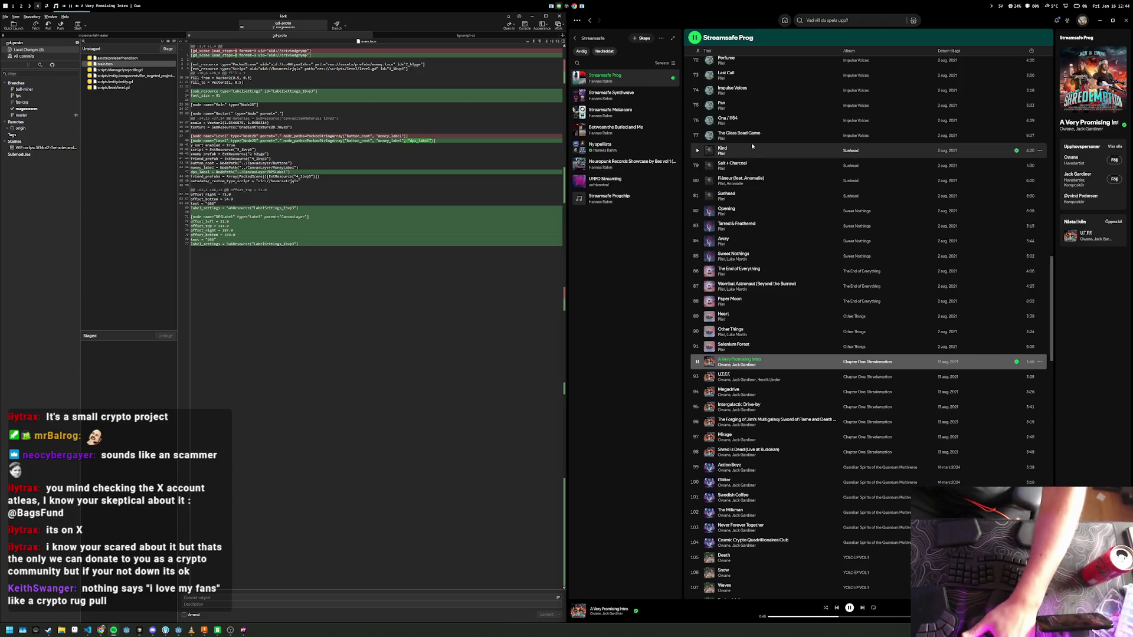
pyautogui.hotkey('alt', '3')
pyautogui.hotkey('alt', '2')
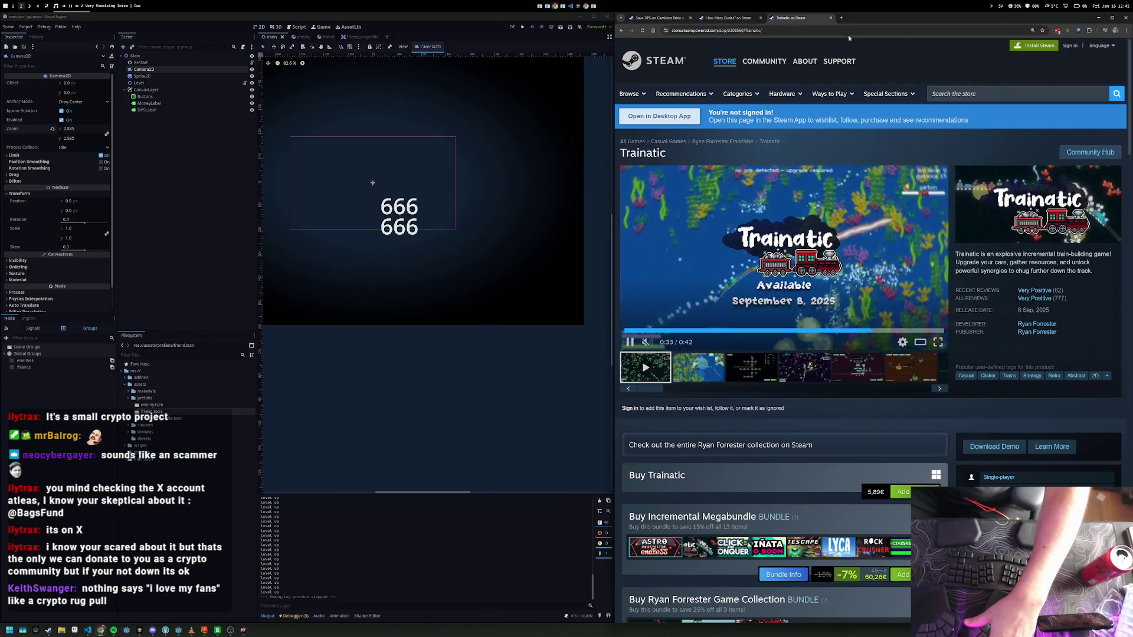
pyautogui.click(1097, 18)
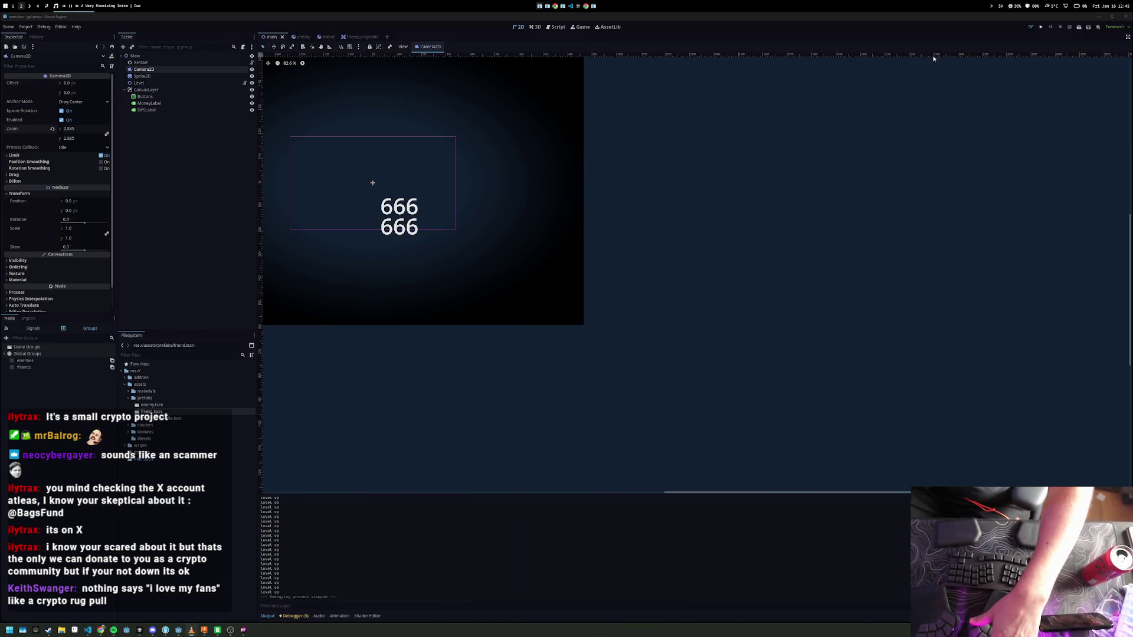
pyautogui.click(1040, 27)
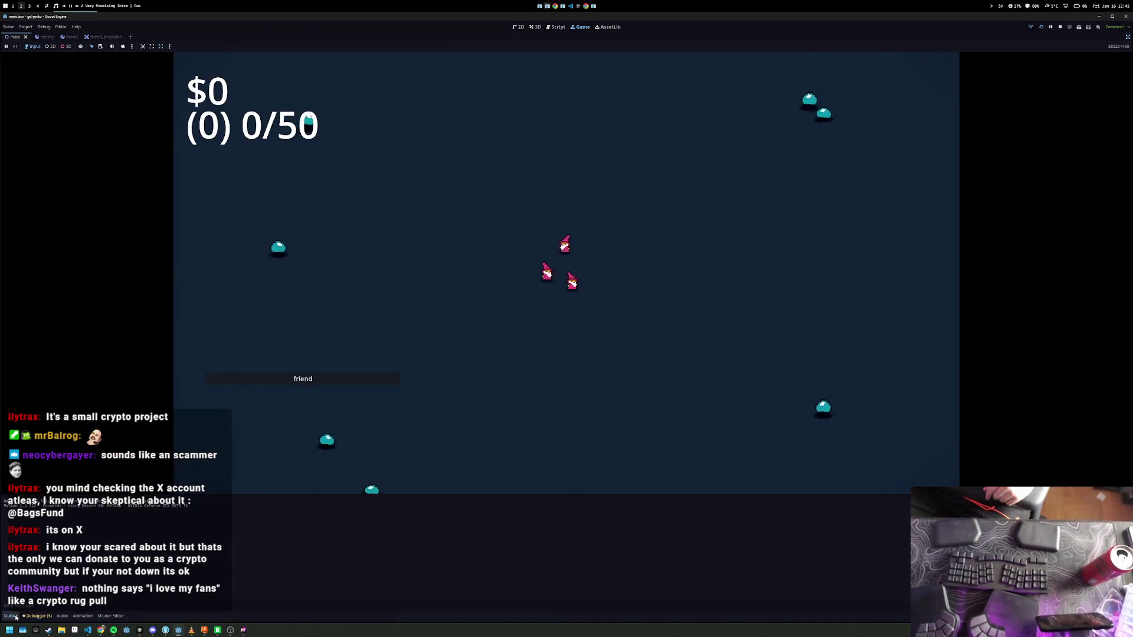
# - Collapse the Output log, let friends fight slimes until $470 and 680/850, then stop
pyautogui.click(19, 616)
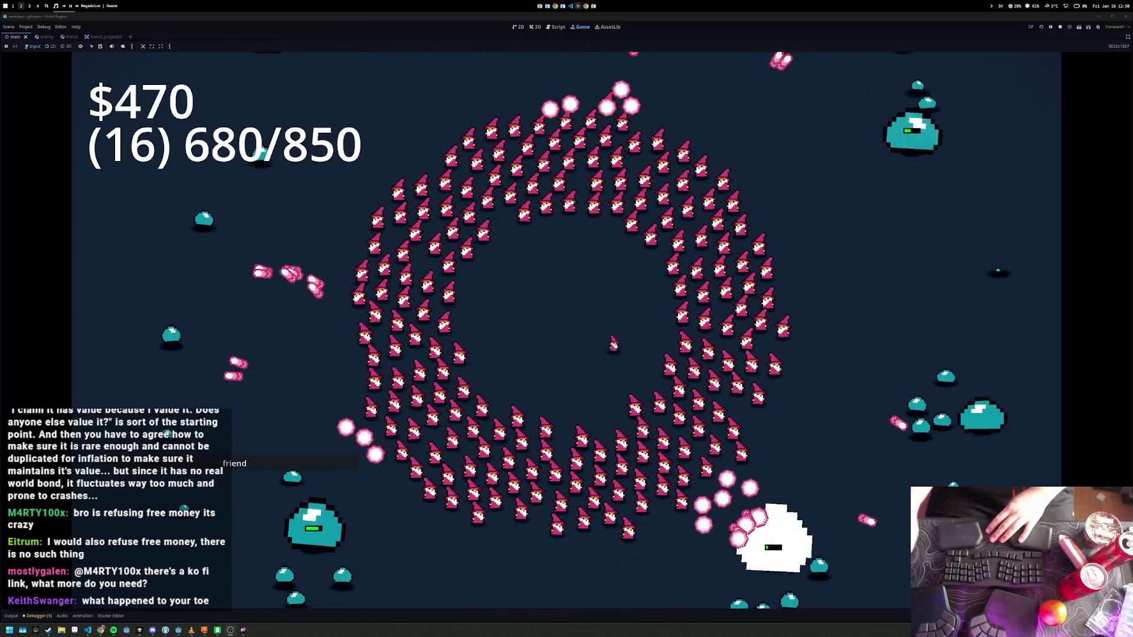
pyautogui.click(1062, 27)
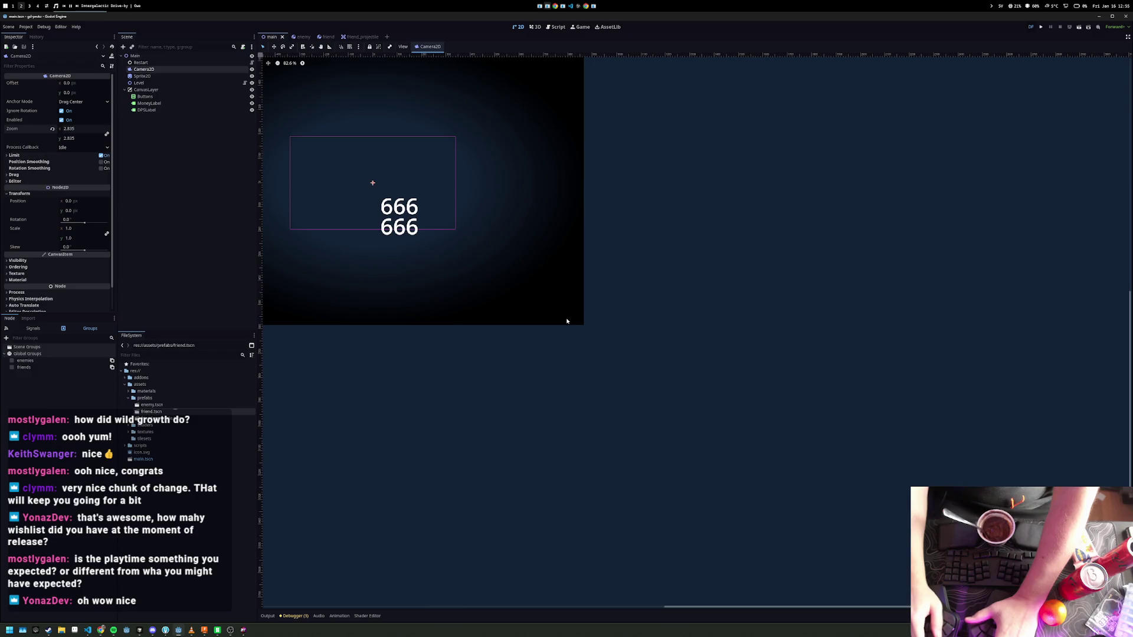
# - Bring up the app launcher over Godot, search 'minifu', then clear the search
pyautogui.hotkey('alt', 'space')
pyautogui.write('minifu')
pyautogui.hotkey('ctrl', 'BackSpace')
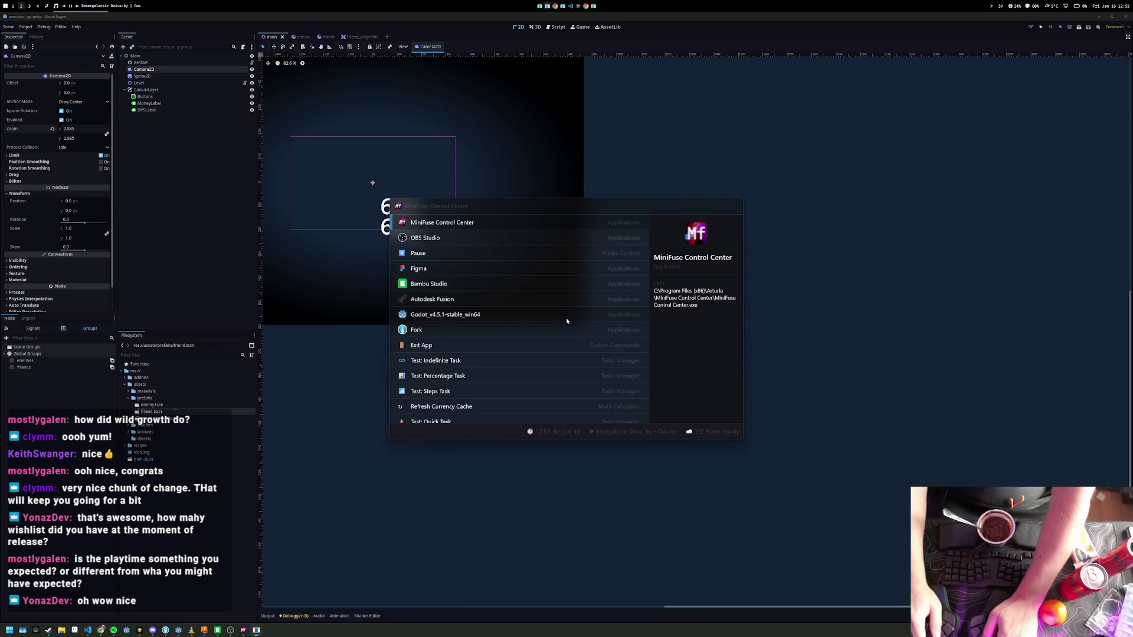
pyautogui.scroll(4, 1017, 273)
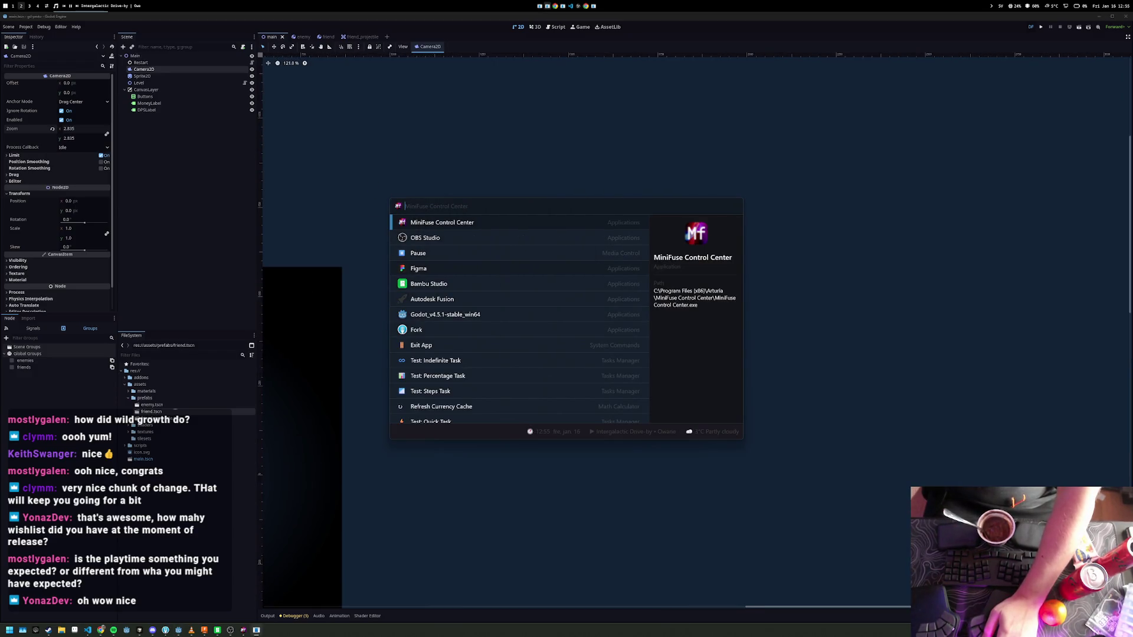
pyautogui.write('9')
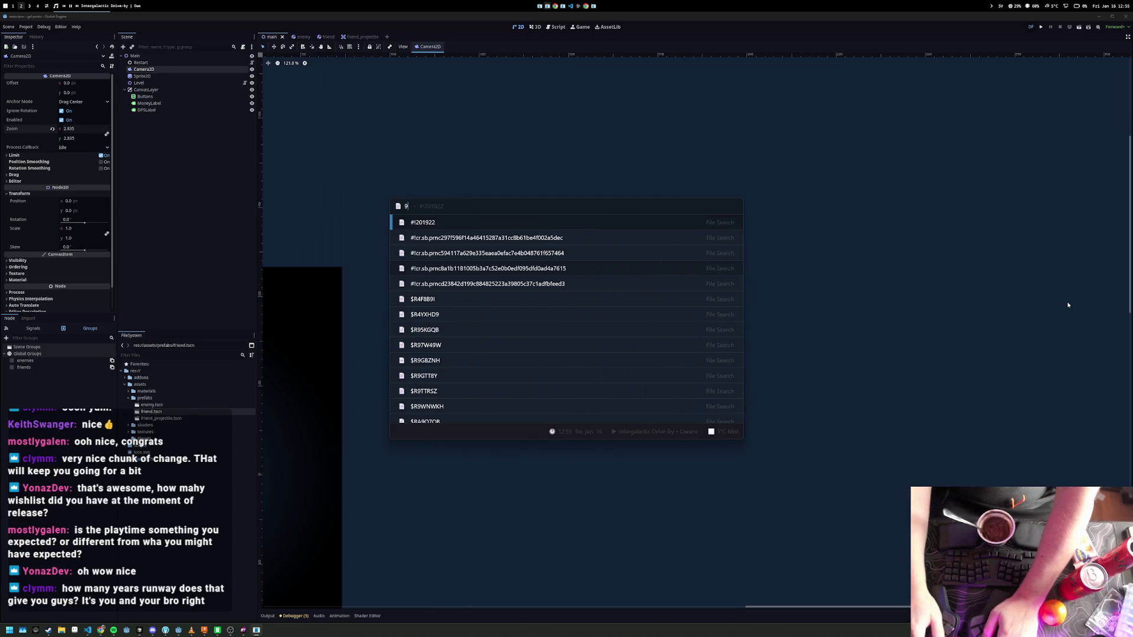
pyautogui.write('30')
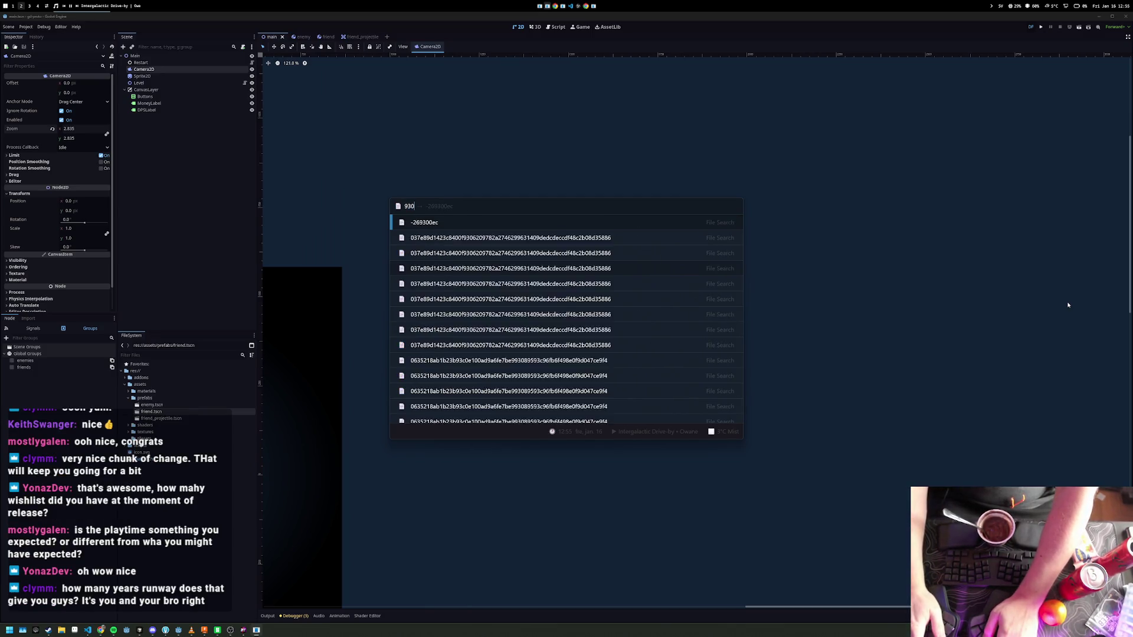
pyautogui.write('00usd *0.7')
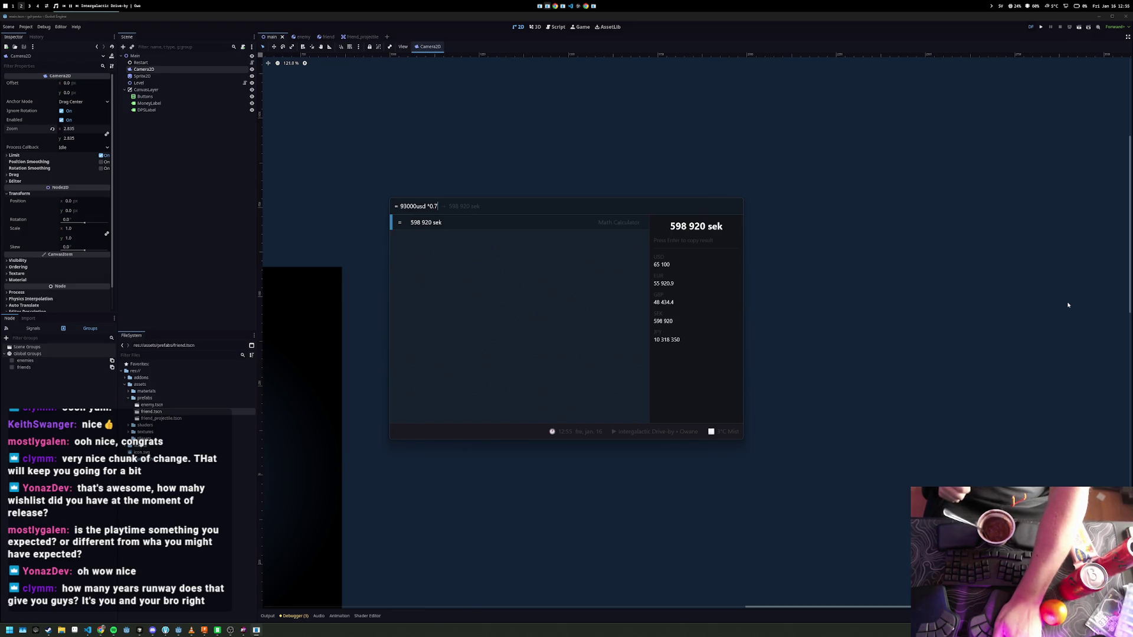
pyautogui.press('Escape')
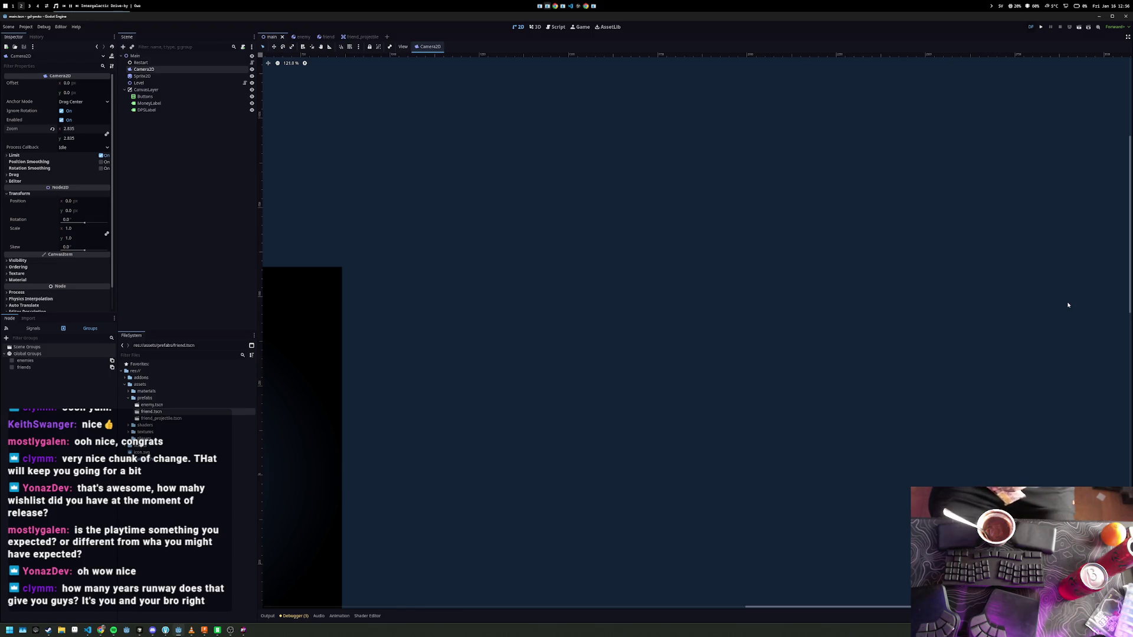
pyautogui.hotkey('alt', 'space')
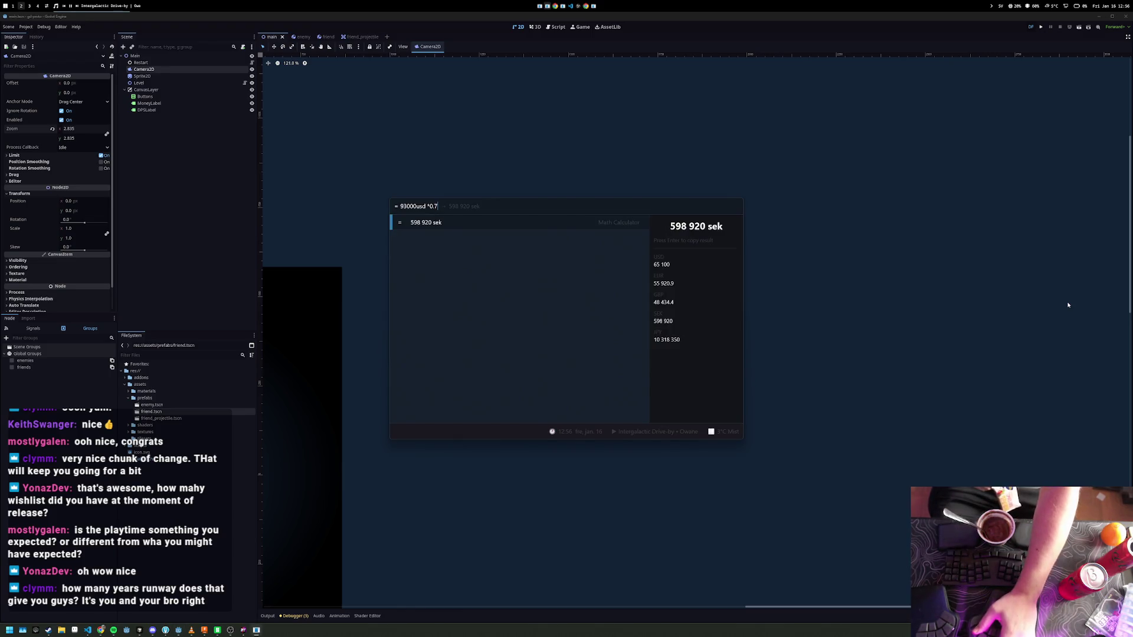
pyautogui.press('Escape')
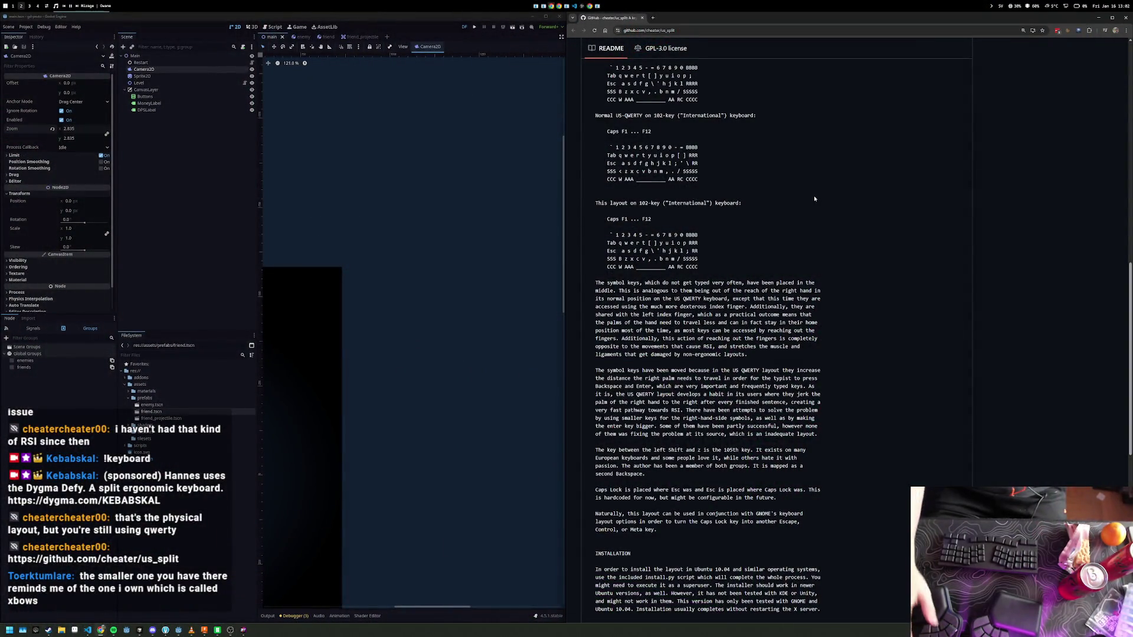
# - Zoom the screen in with the magnifier over the us_split README
pyautogui.press('super+plus')
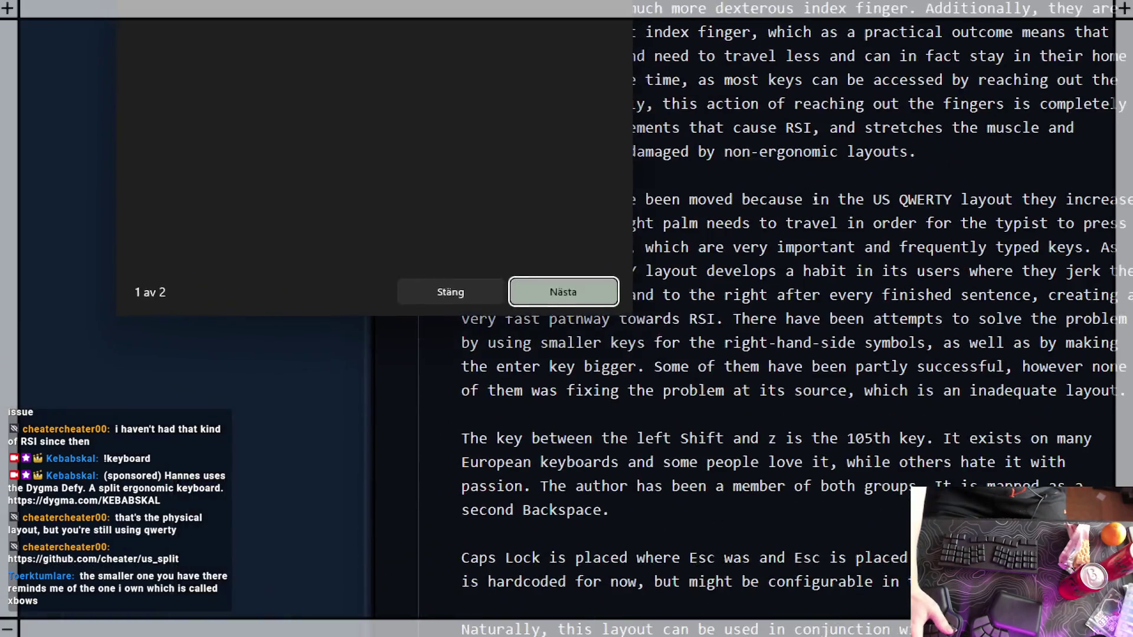
pyautogui.press('Escape')
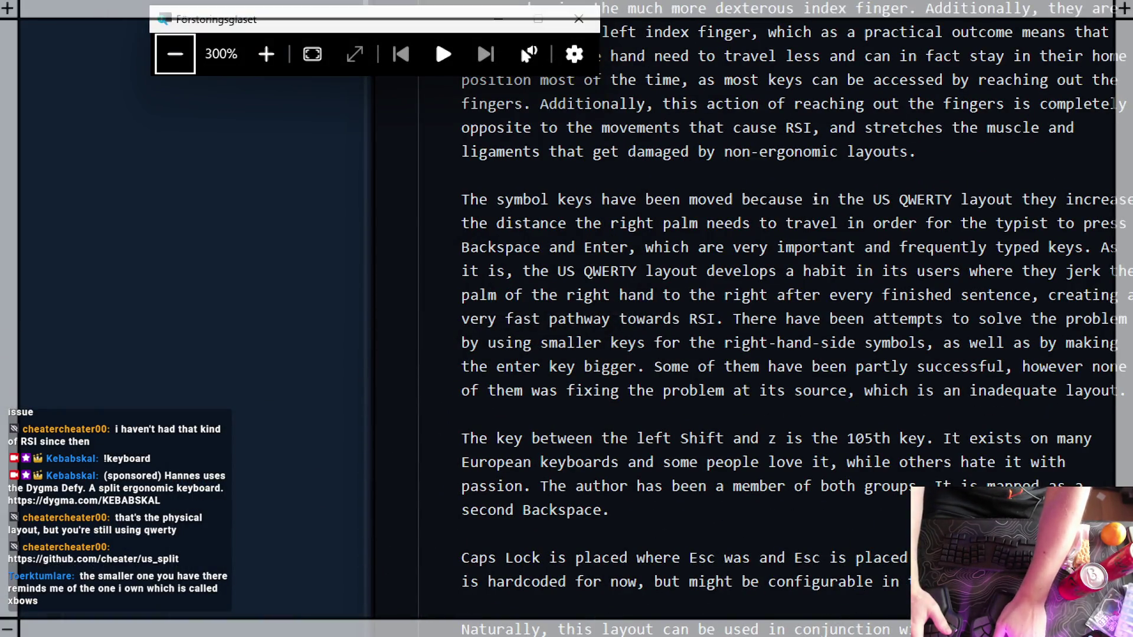
pyautogui.hotkey('ctrl', 'a')
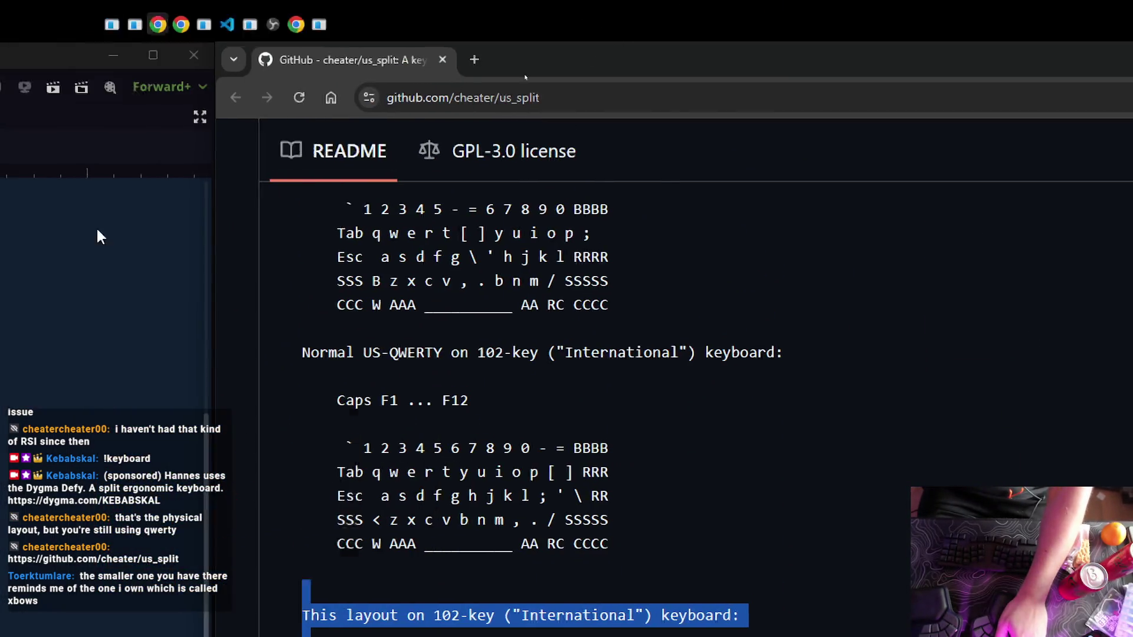
pyautogui.hotkey('alt', 'Tab')
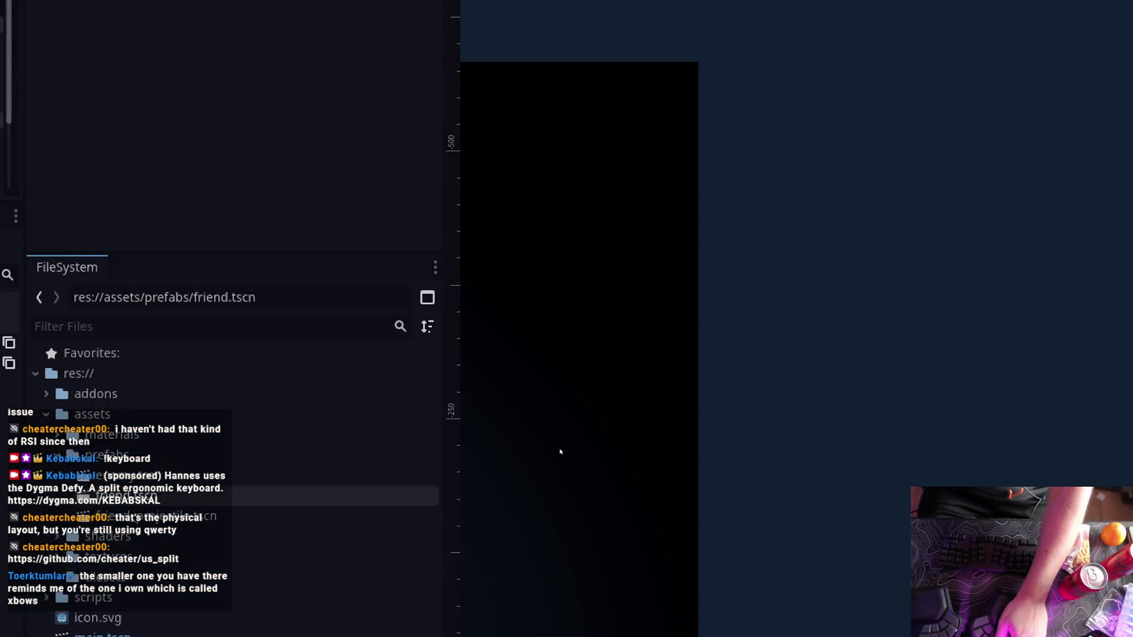
pyautogui.hotkey('alt', 'Tab')
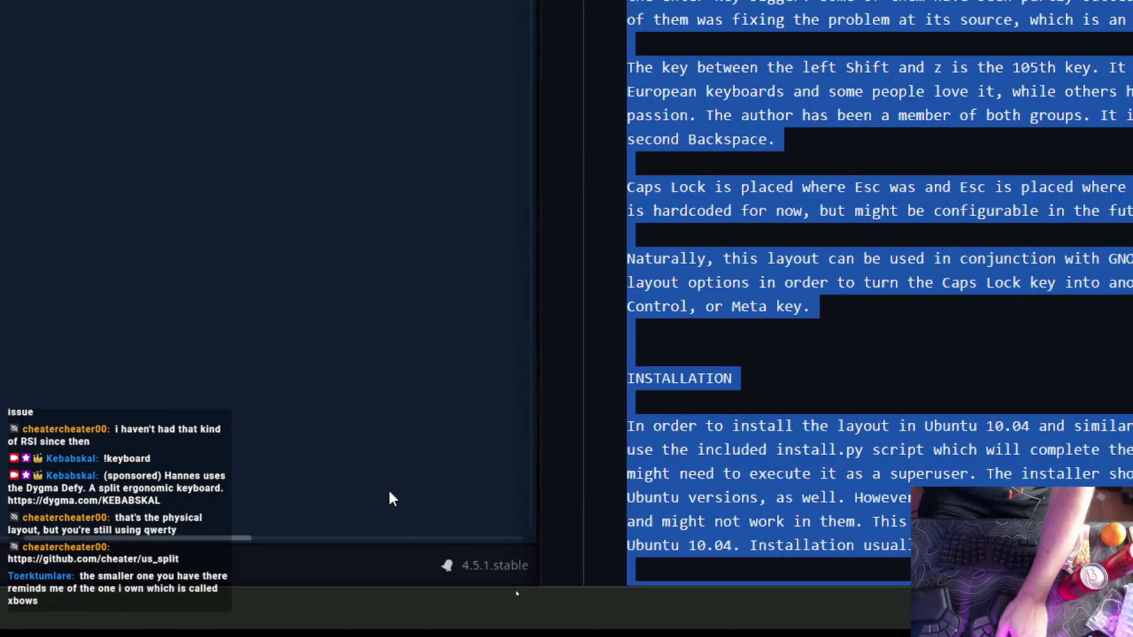
pyautogui.hotkey('alt', 'Tab')
pyautogui.moveTo(447, 614)
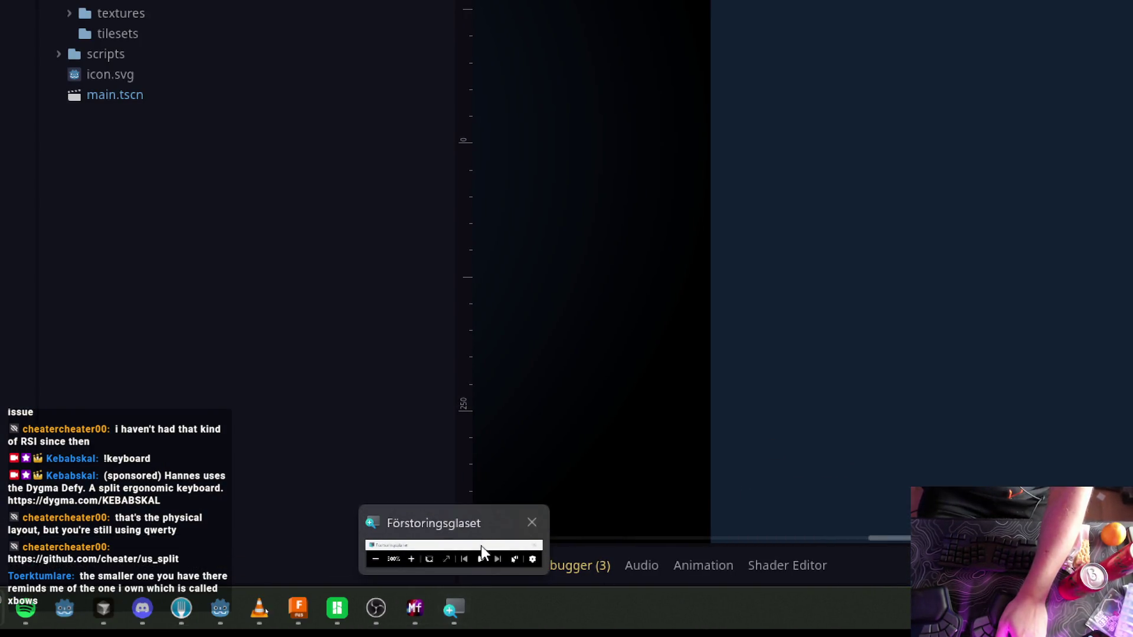
pyautogui.click(533, 523)
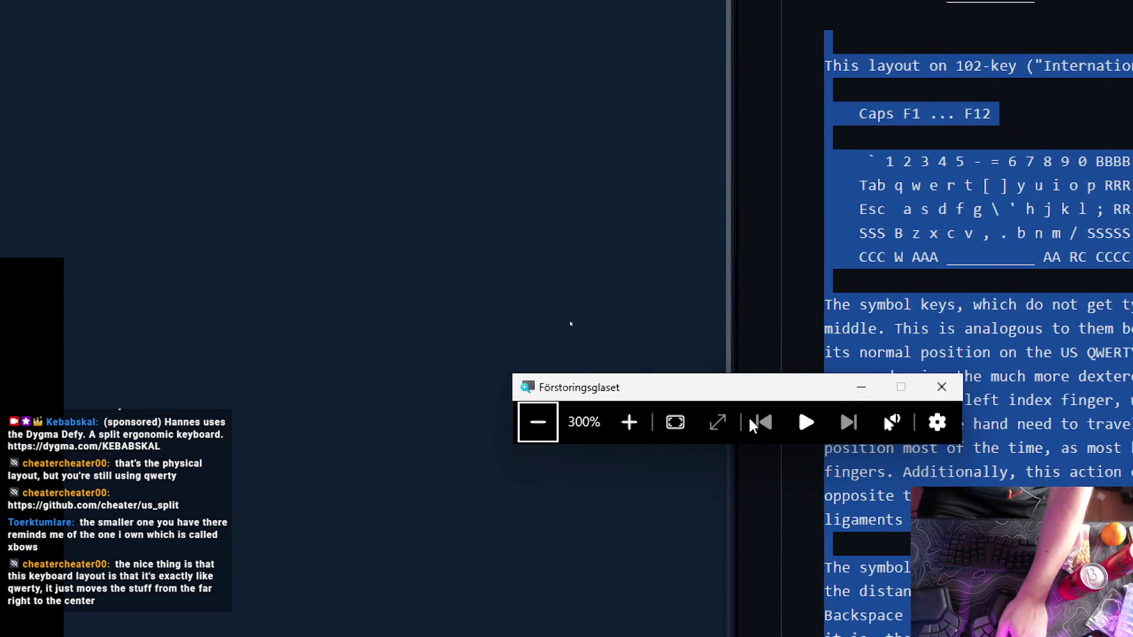
pyautogui.click(941, 387)
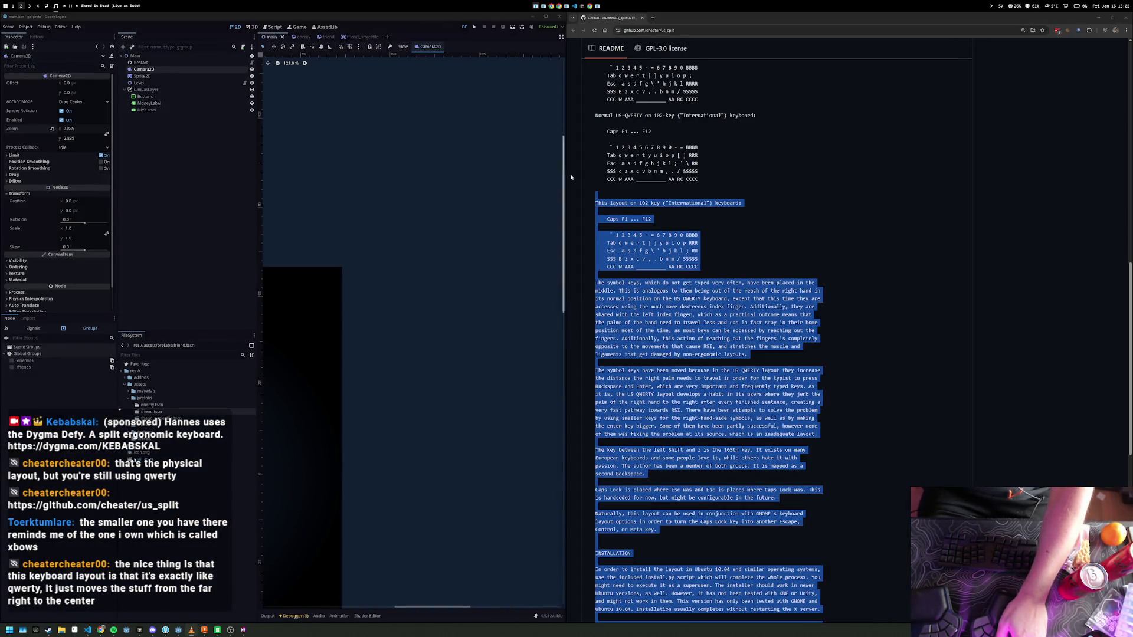
pyautogui.click(723, 226)
pyautogui.press('super+plus')
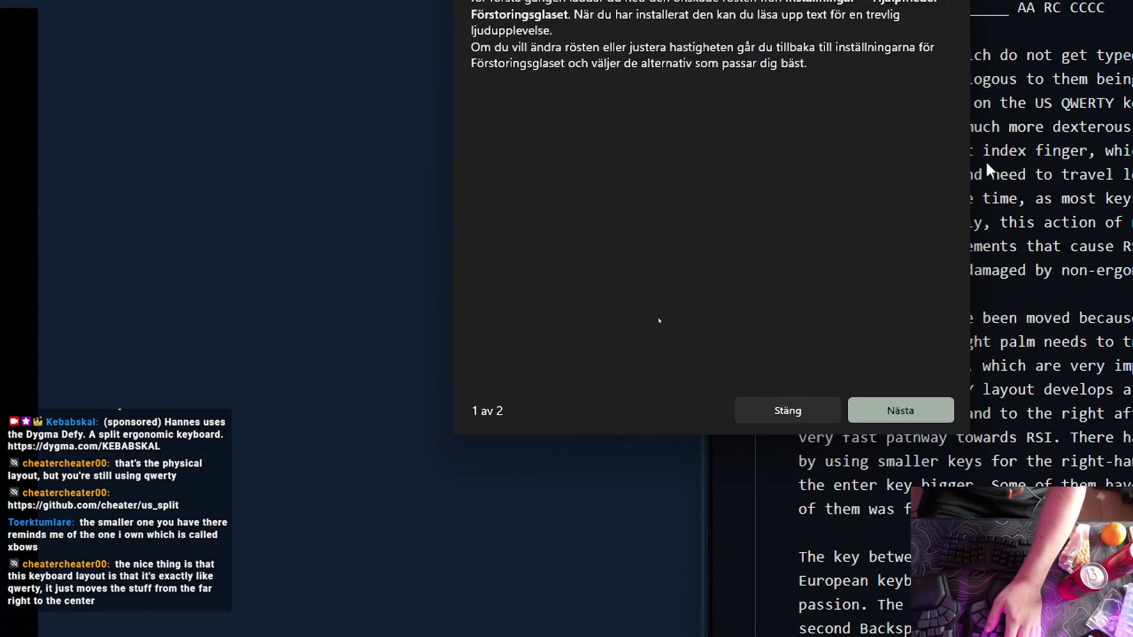
pyautogui.click(874, 102)
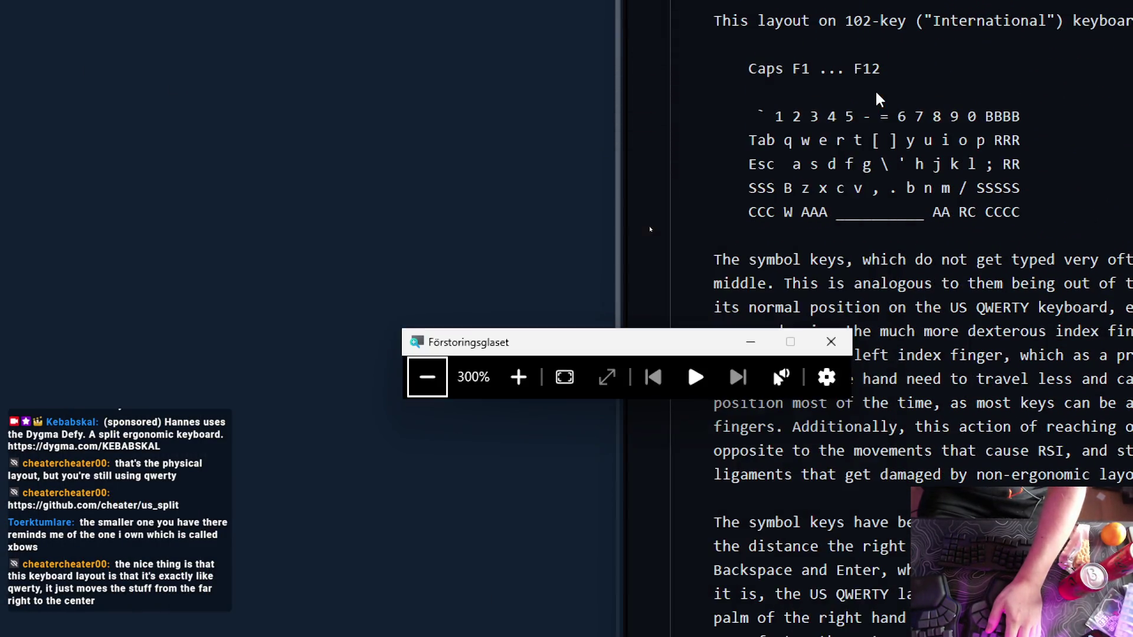
pyautogui.click(832, 435)
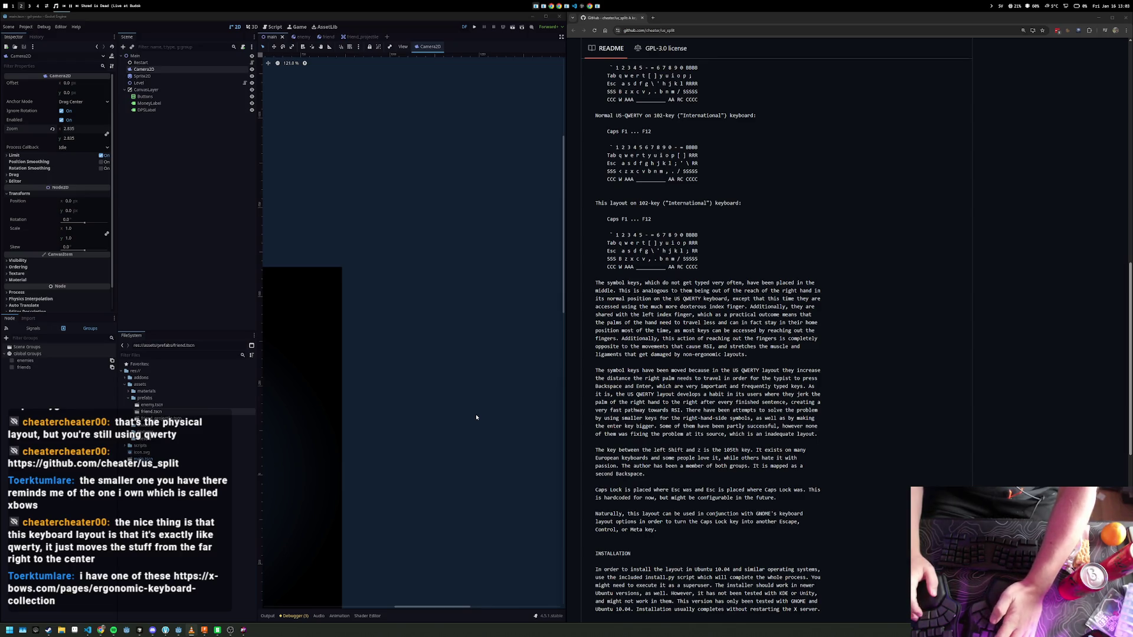
pyautogui.hotkey('alt', 'Tab')
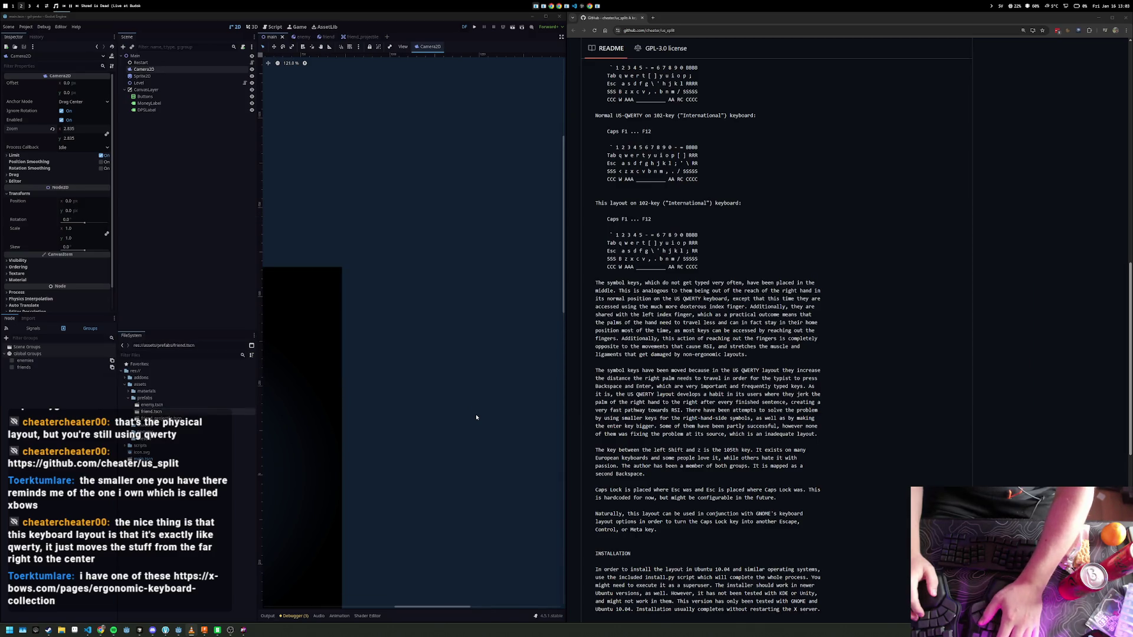
# - Close the screen magnifier, reset the page zoom, then enlarge the us_split README to 400%
pyautogui.press('super+plus')
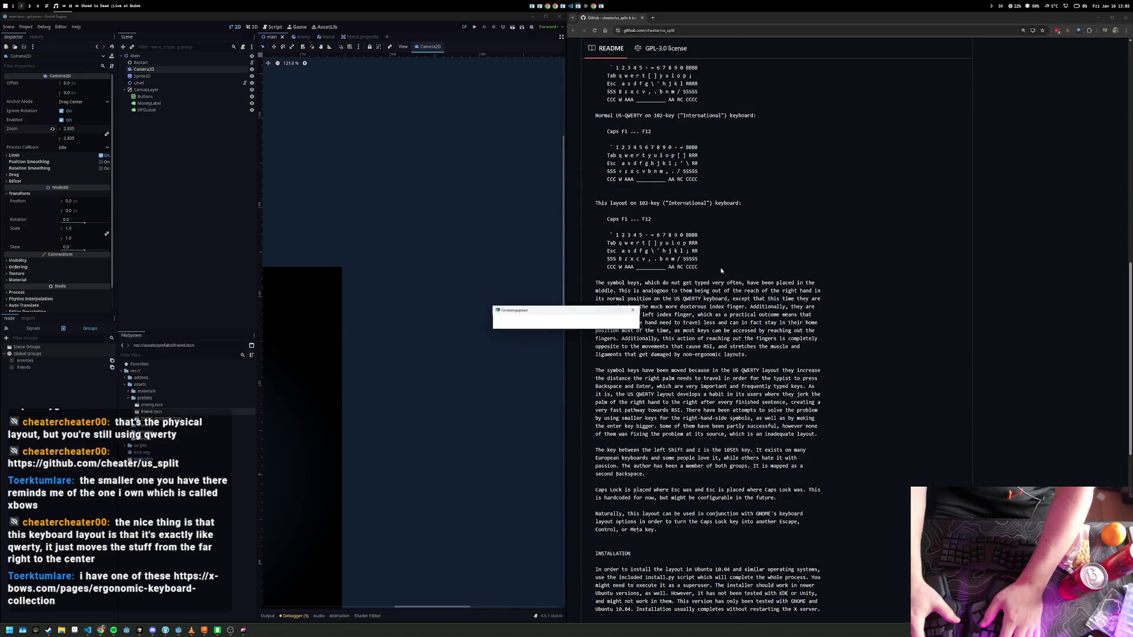
pyautogui.click(470, 399)
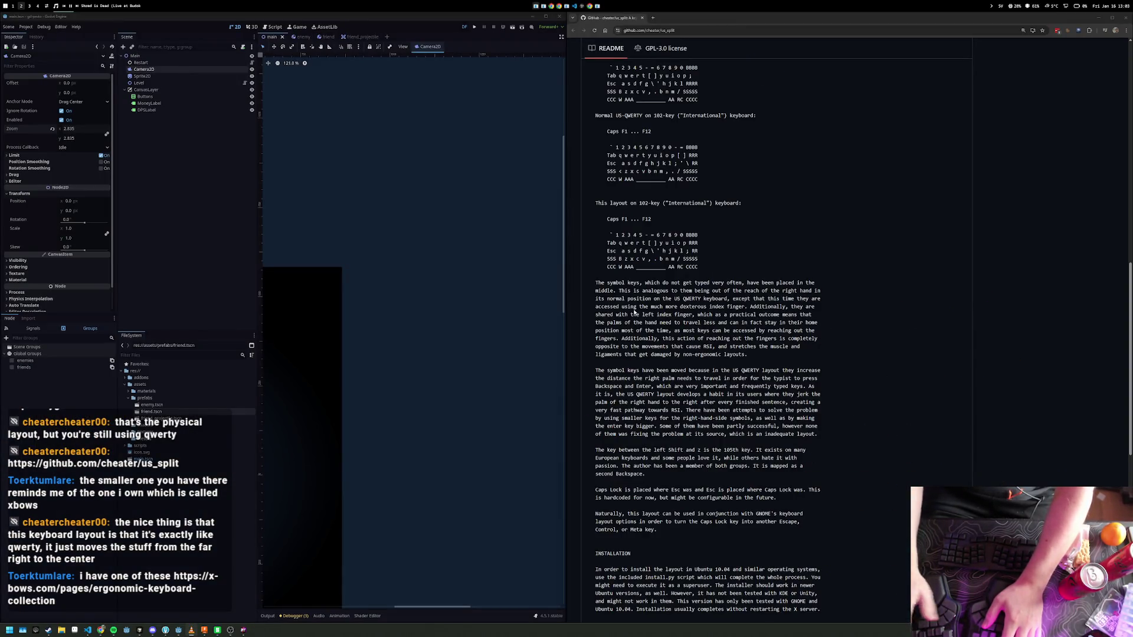
pyautogui.hotkey('ctrl', '-')
pyautogui.hotkey('ctrl', '-')
pyautogui.hotkey('ctrl', '-')
pyautogui.hotkey('ctrl', '+')
pyautogui.hotkey('ctrl', '+')
pyautogui.hotkey('ctrl', '+')
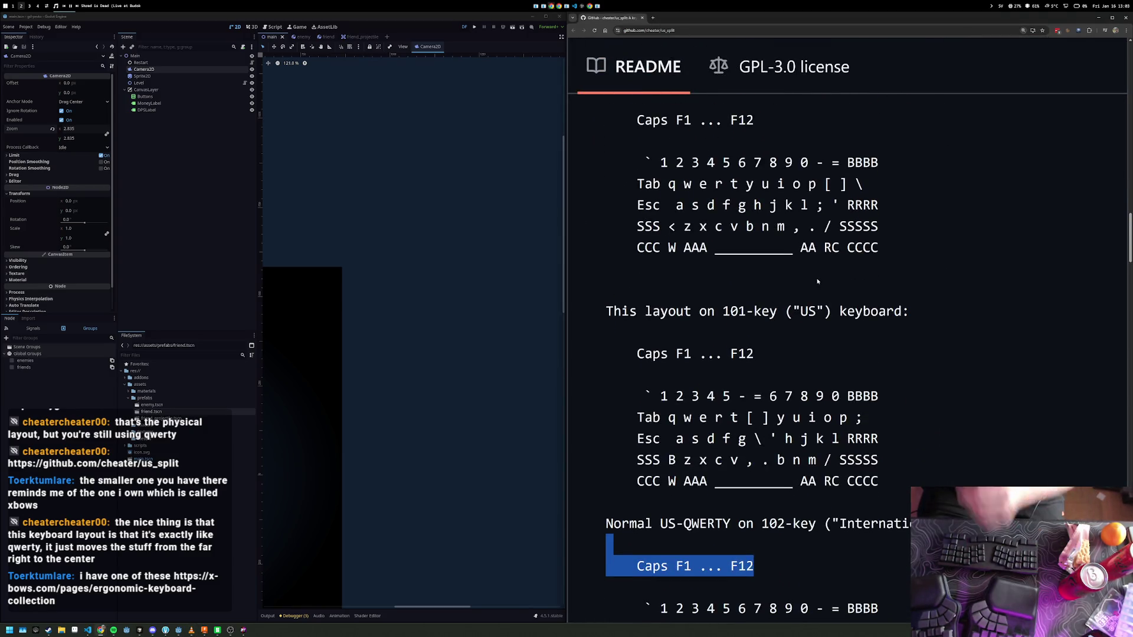
pyautogui.click(948, 246)
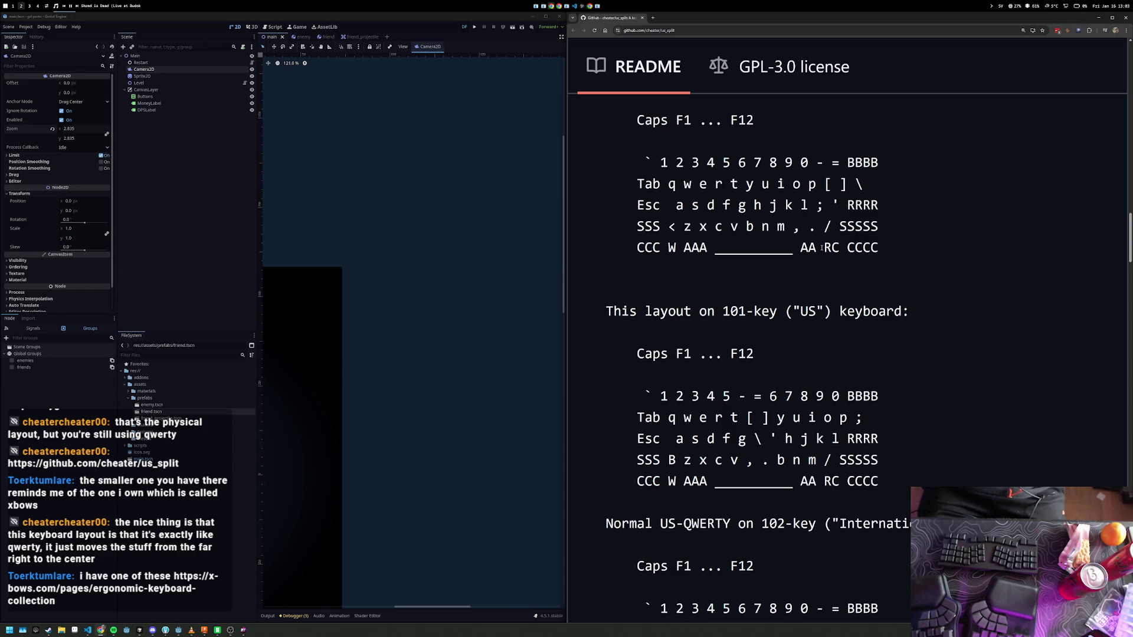
pyautogui.scroll(-2, 943, 276)
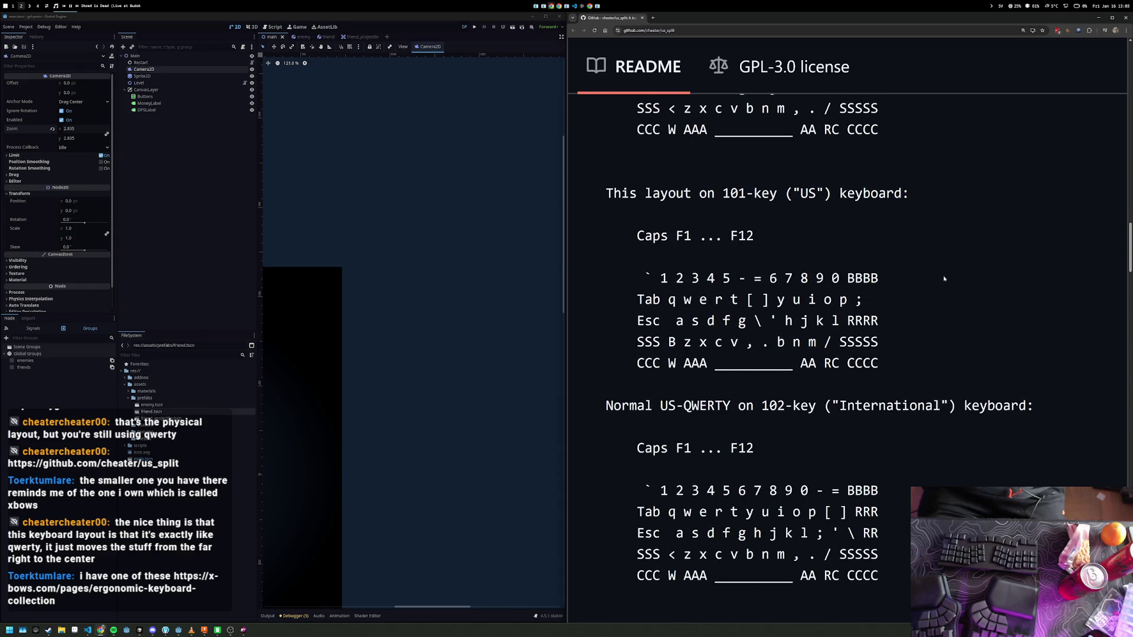
pyautogui.scroll(-6, 944, 278)
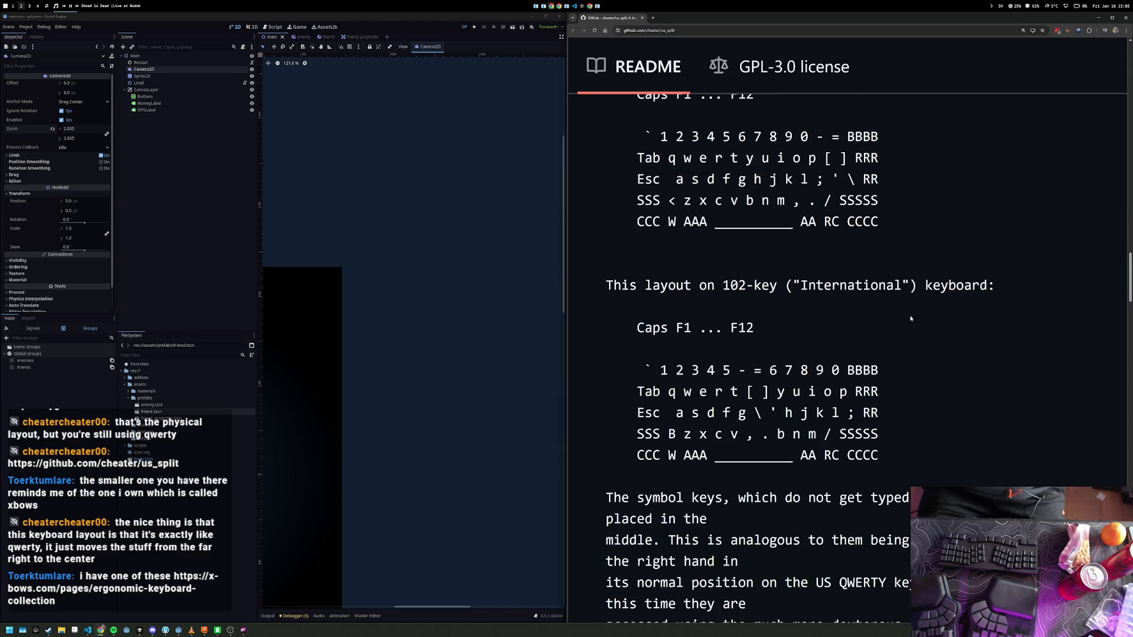
pyautogui.middleClick(947, 308)
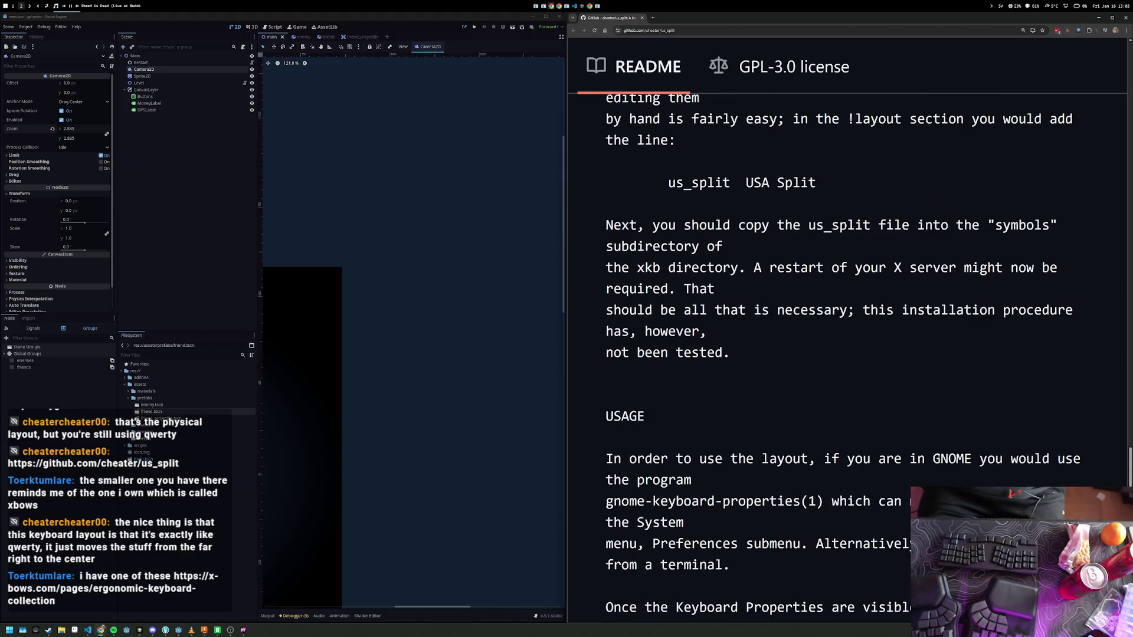
pyautogui.scroll(15, 930, 482)
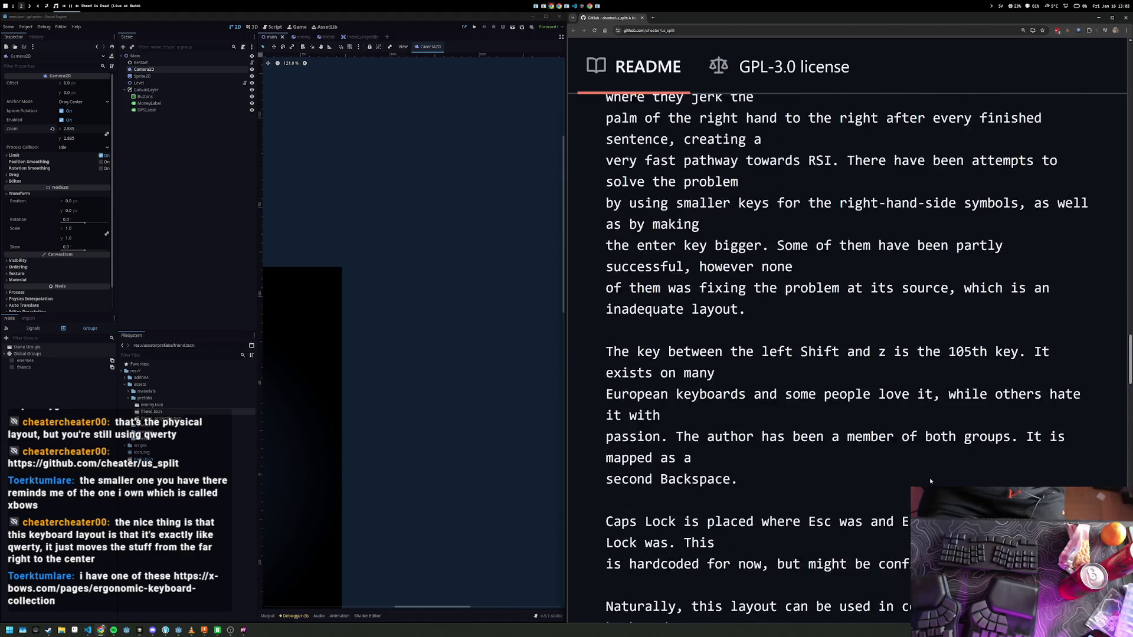
pyautogui.scroll(14, 929, 483)
pyautogui.scroll(-3, 931, 482)
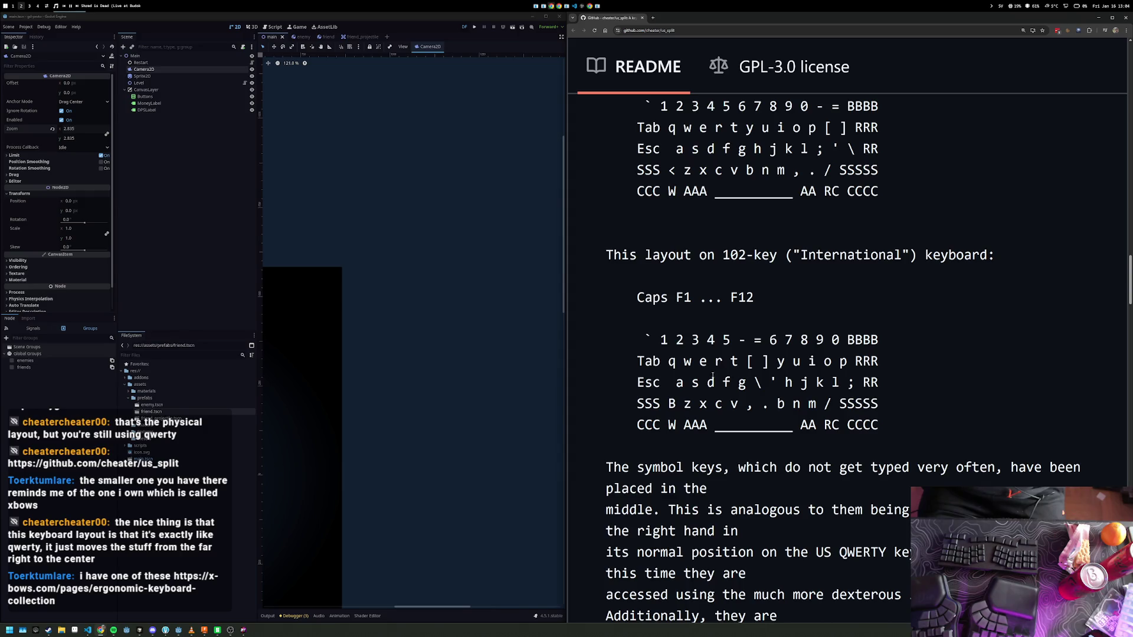
pyautogui.scroll(5, 877, 376)
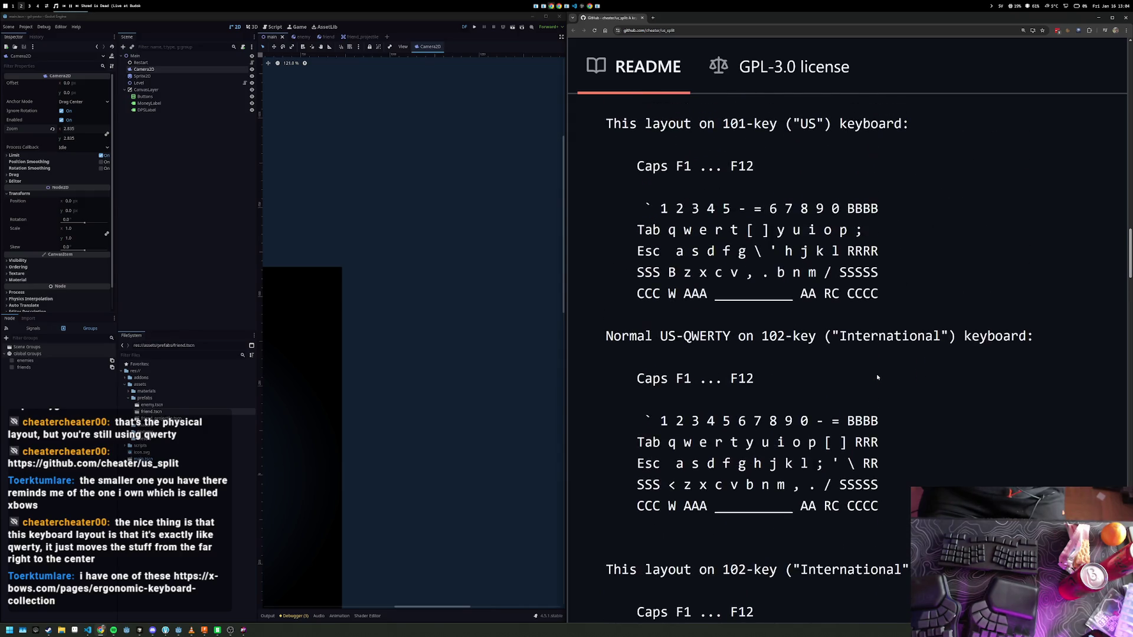
pyautogui.scroll(7, 877, 378)
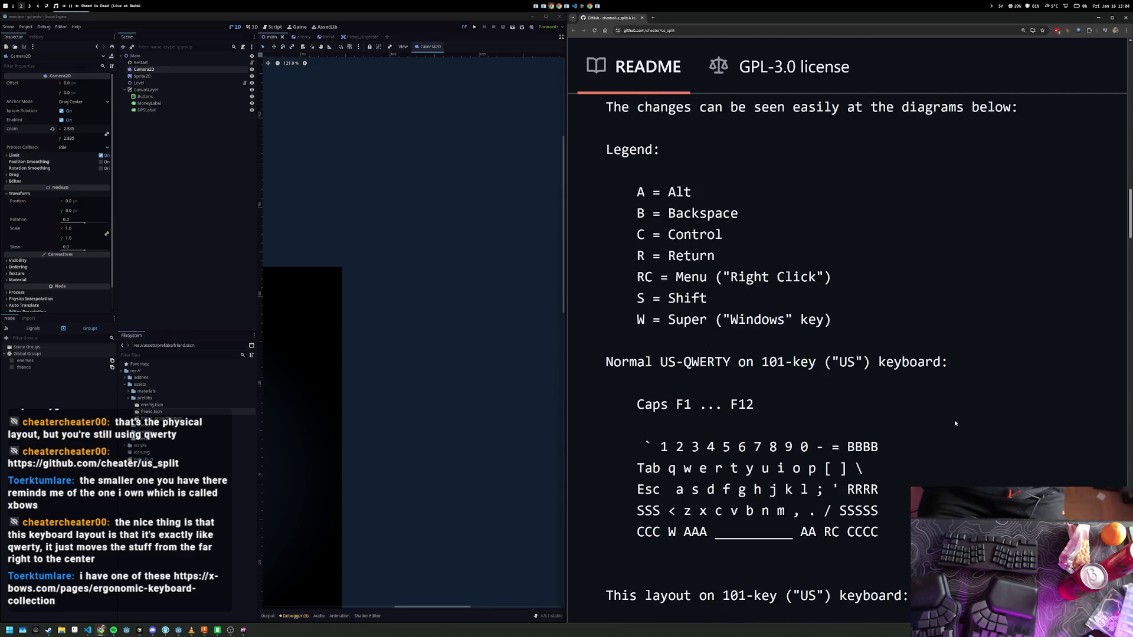
pyautogui.scroll(-3, 954, 419)
pyautogui.scroll(-1, 946, 431)
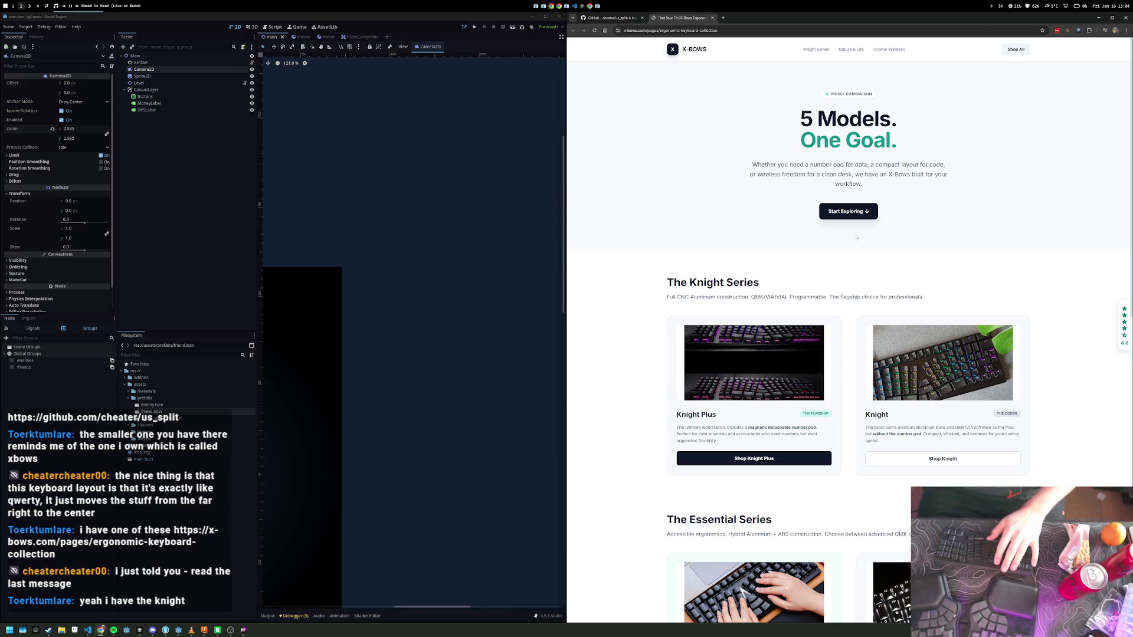
# - Scroll down the X-Bows keyboard collection page, then return to the us_split README tab
pyautogui.scroll(-2, 844, 295)
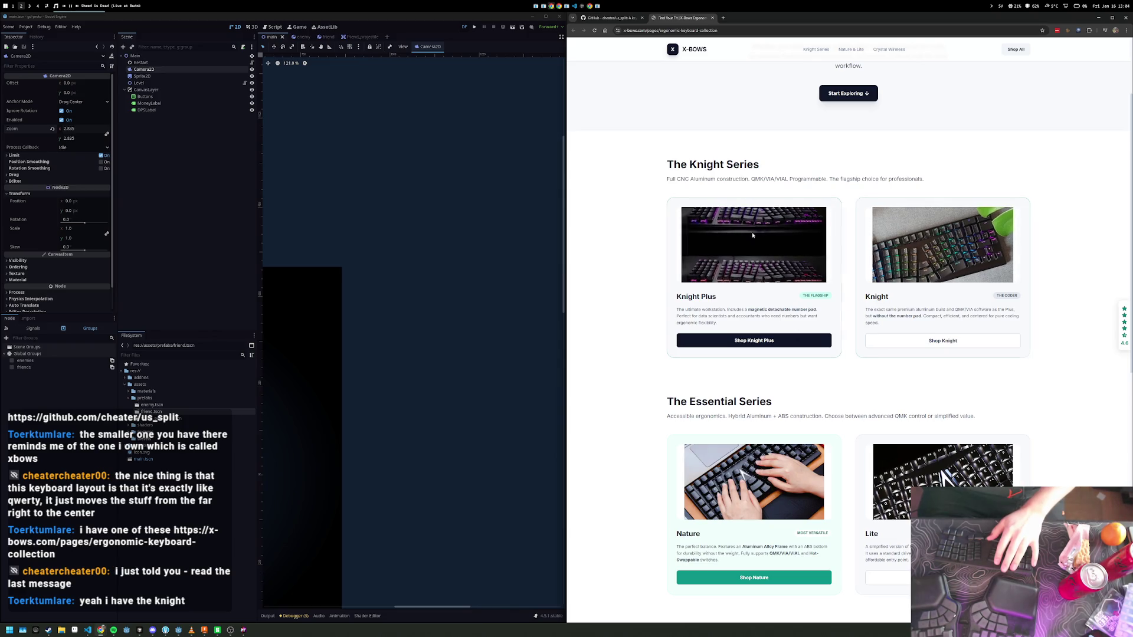
pyautogui.click(612, 18)
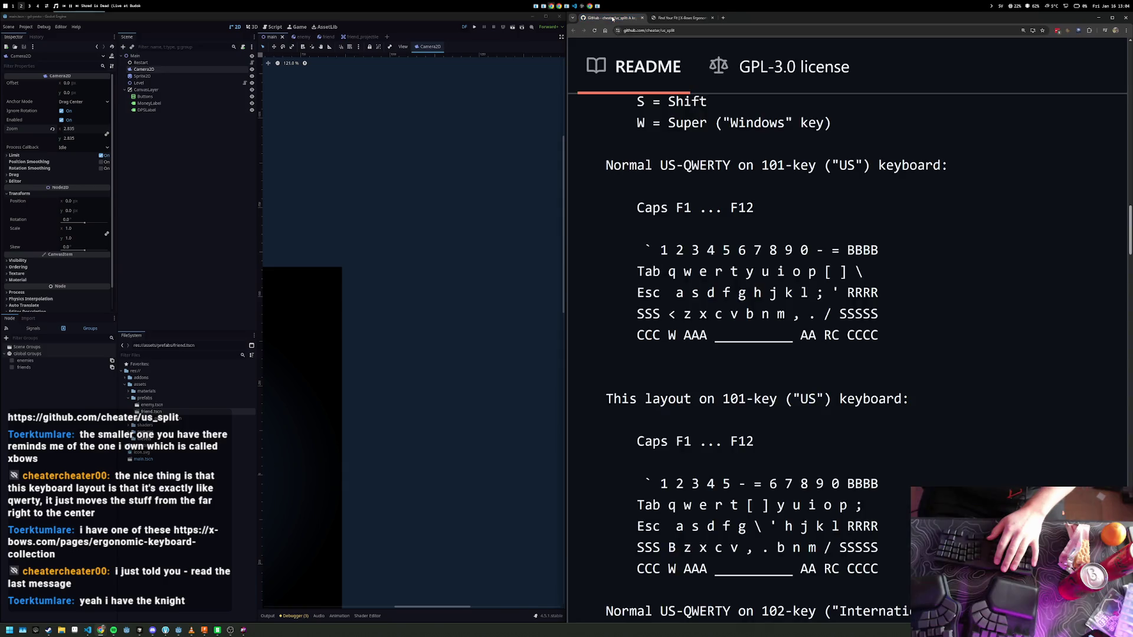
# - Scroll the us_split README, highlighting the [ ] keys in the Tab row diagrams
pyautogui.scroll(-4, 973, 319)
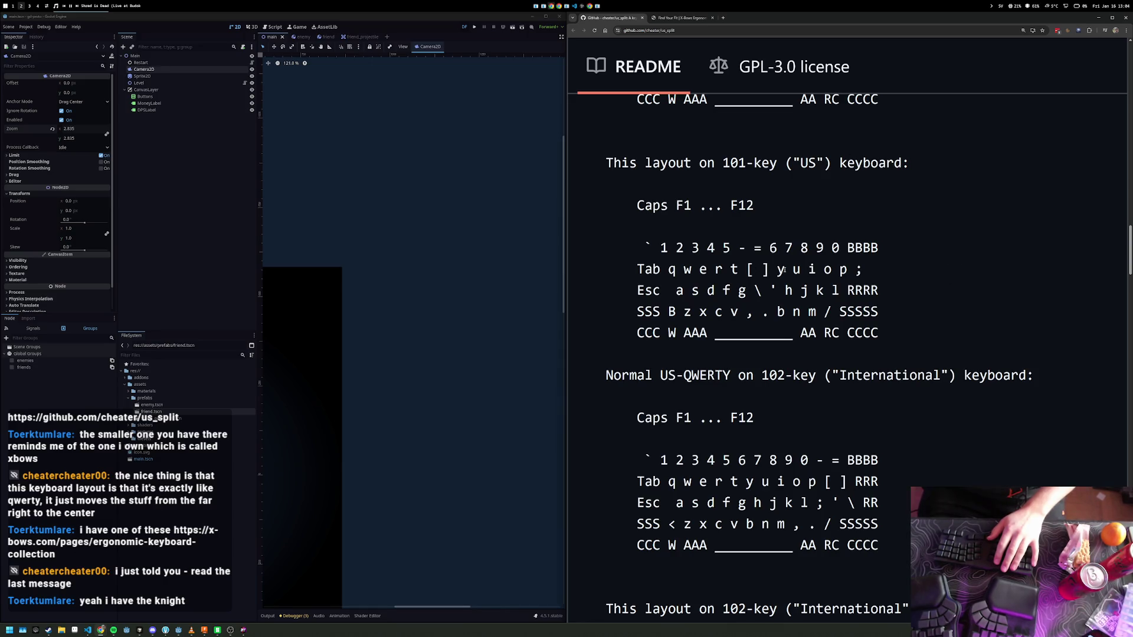
pyautogui.moveTo(756, 270)
pyautogui.mouseDown()
pyautogui.moveTo(777, 269)
pyautogui.moveTo(742, 270)
pyautogui.mouseUp()
pyautogui.click(761, 270)
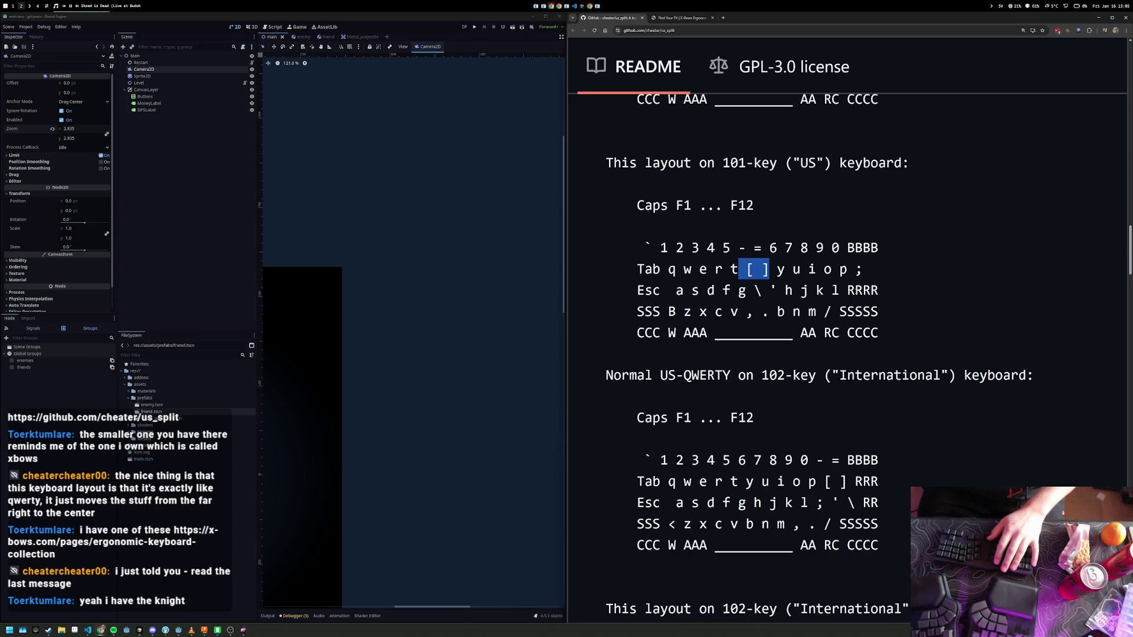
pyautogui.click(879, 270)
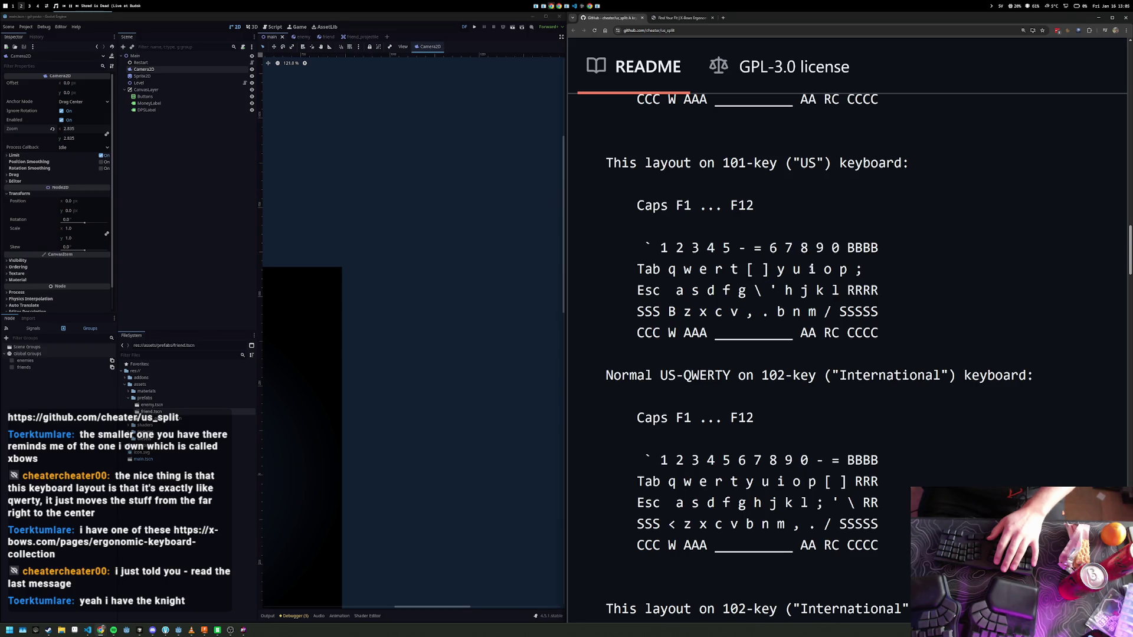
pyautogui.scroll(-3, 833, 352)
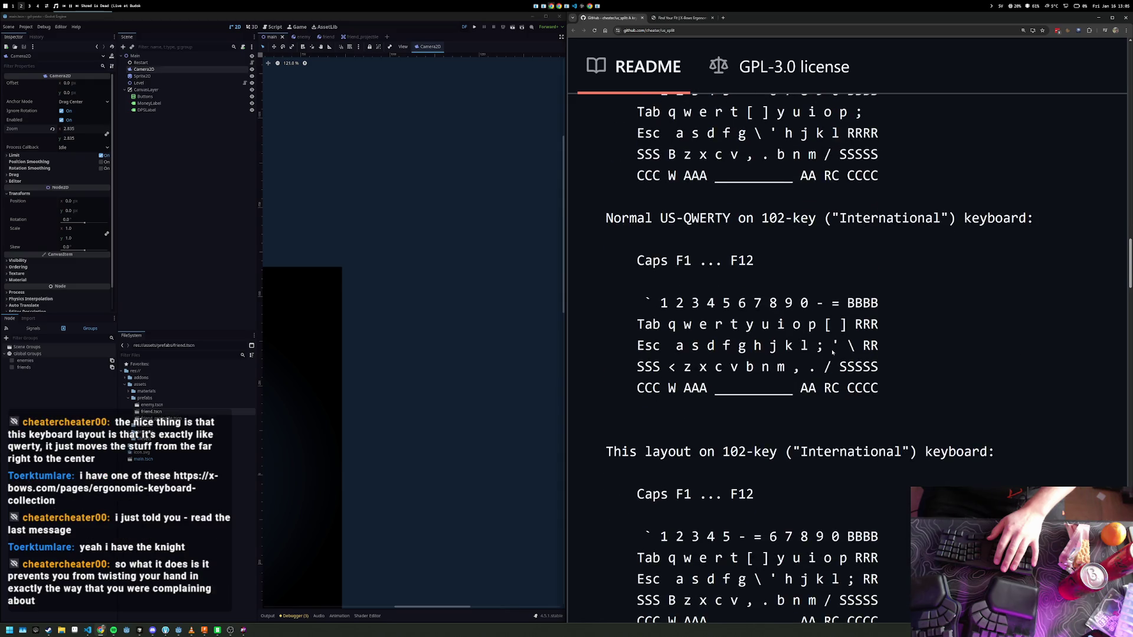
pyautogui.scroll(-3, 829, 351)
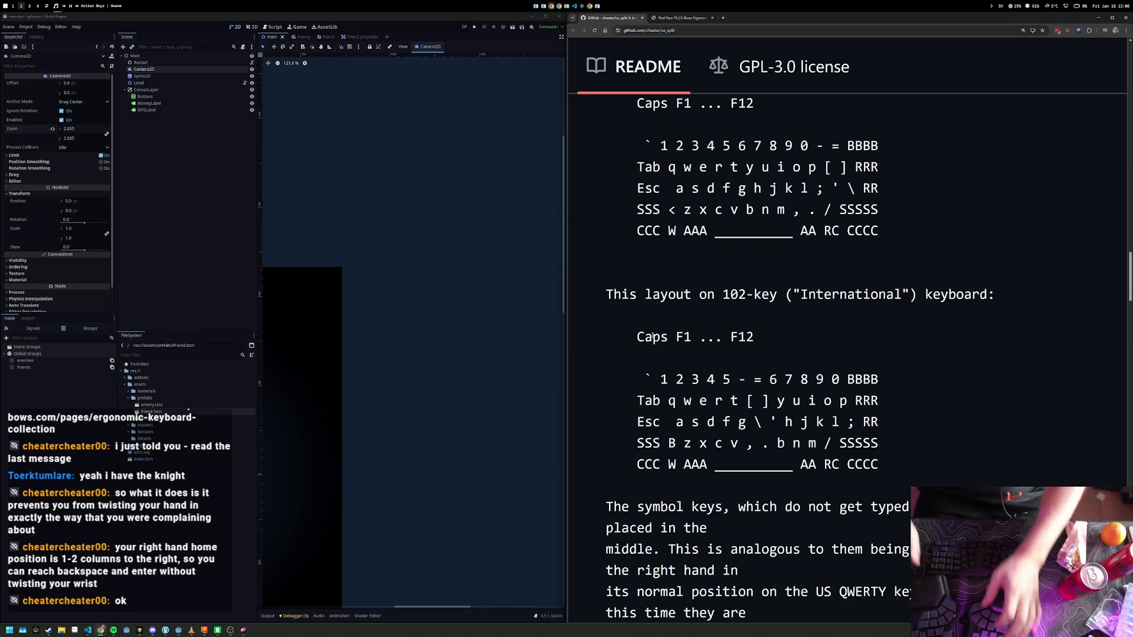
# - Bring Bazecor's Keyboard Manager up and open the Defy's layout editor
pyautogui.hotkey('alt', 'space')
pyautogui.press('Escape')
pyautogui.press('Escape')
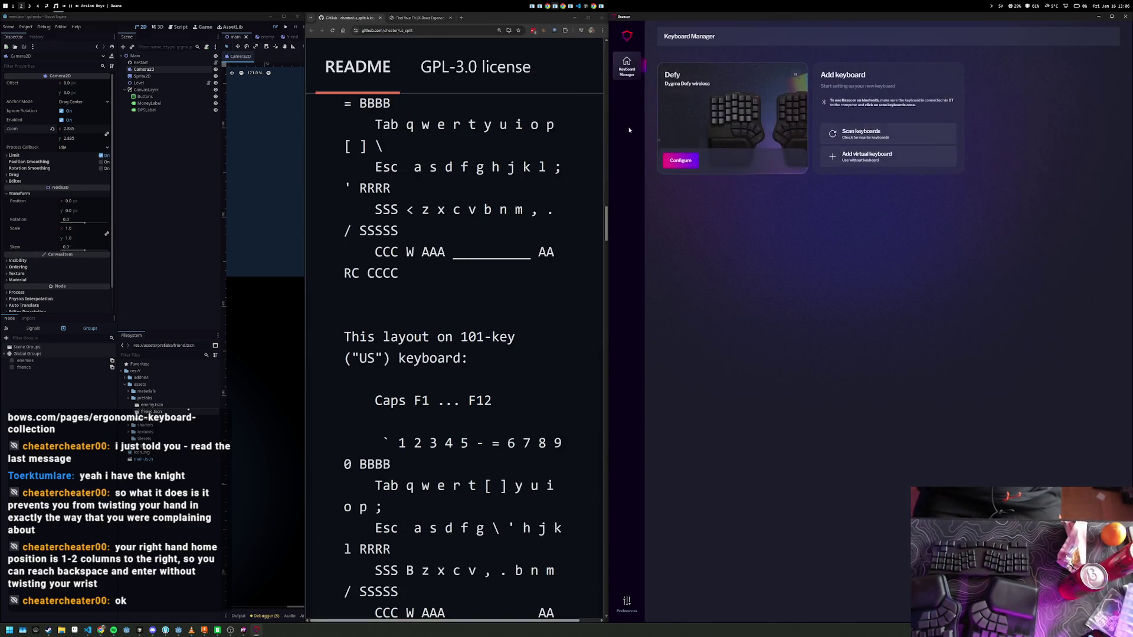
pyautogui.click(735, 160)
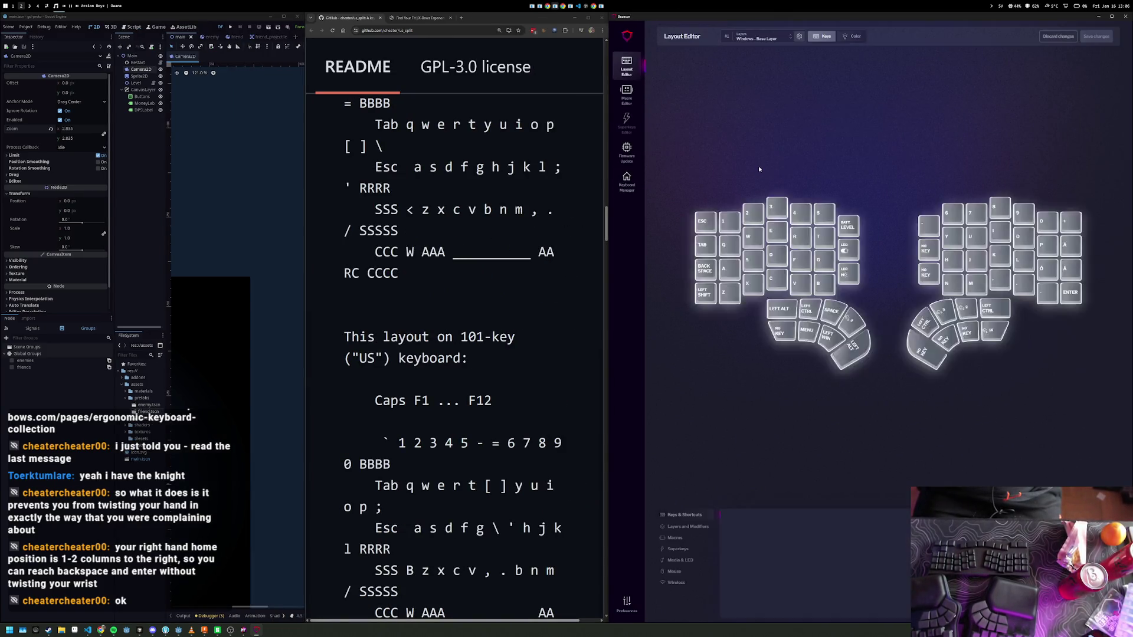
# - Switch the Layers dropdown to #2 Windows - Numbers, then to #3 Windows - Navigation
pyautogui.click(761, 39)
pyautogui.click(762, 59)
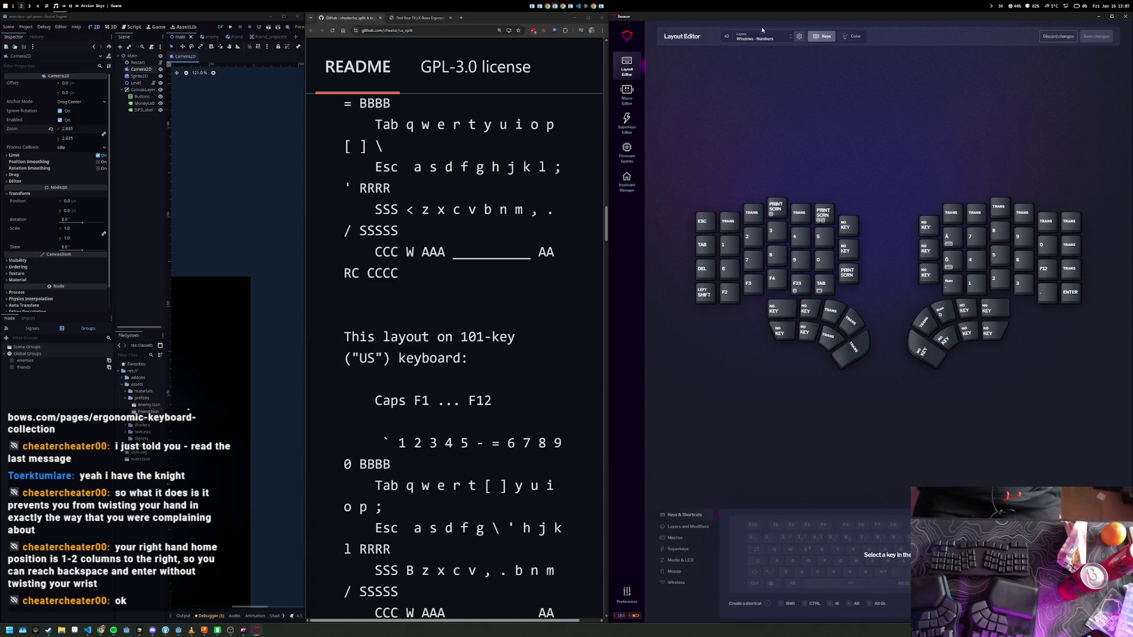
pyautogui.click(761, 37)
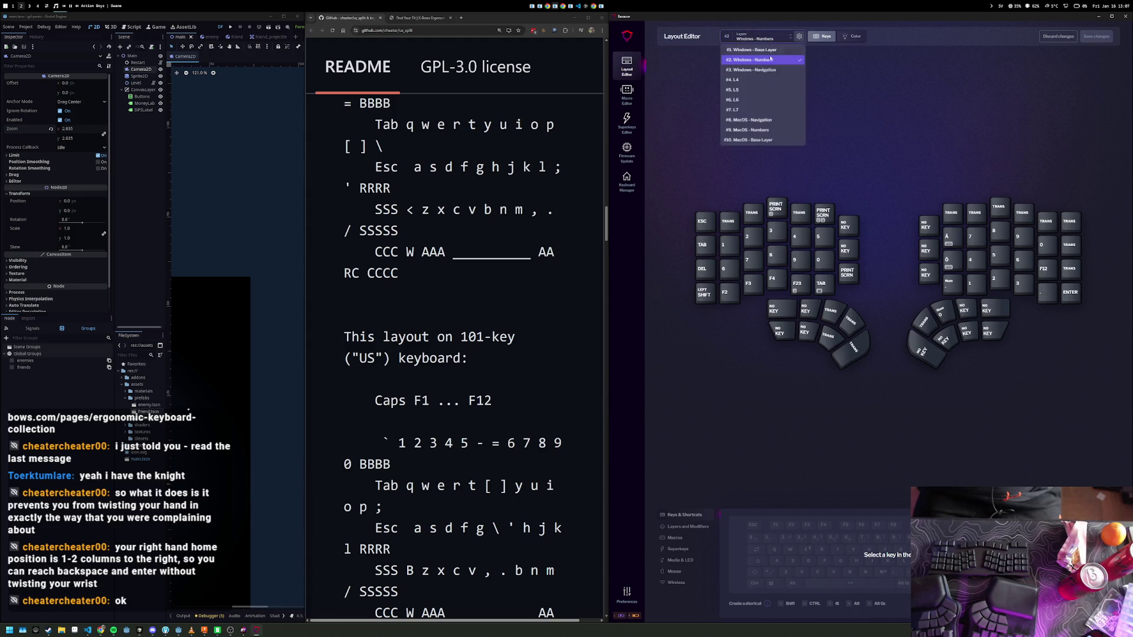
pyautogui.click(761, 71)
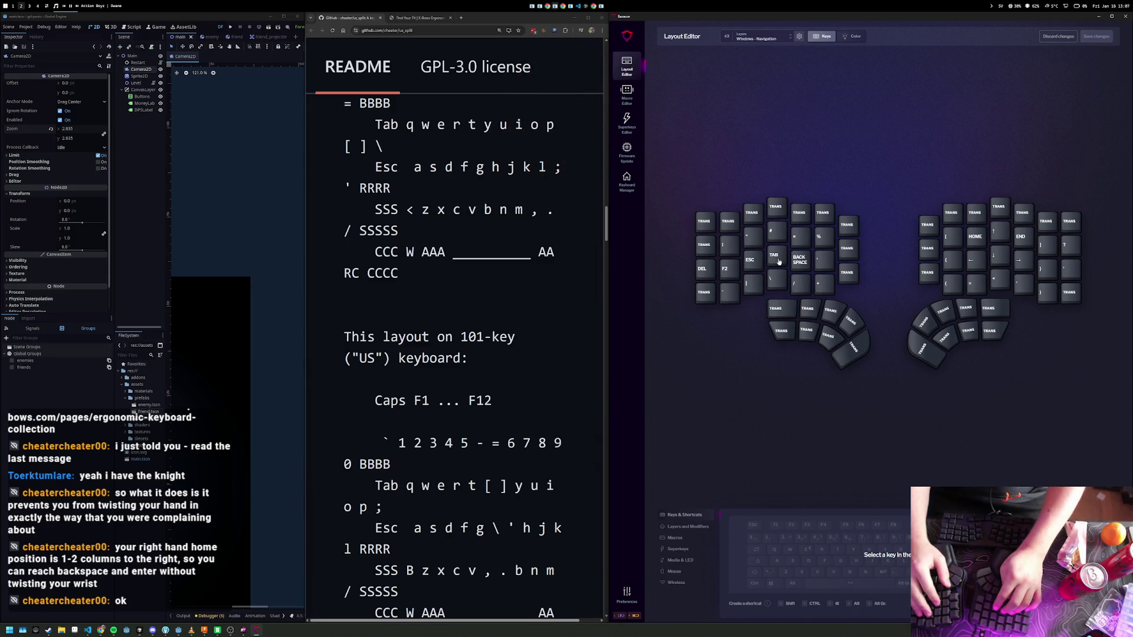
# - Leave the Windows - Navigation layer and switch to workspace 3 with Fork and Spotify
pyautogui.press('Tab')
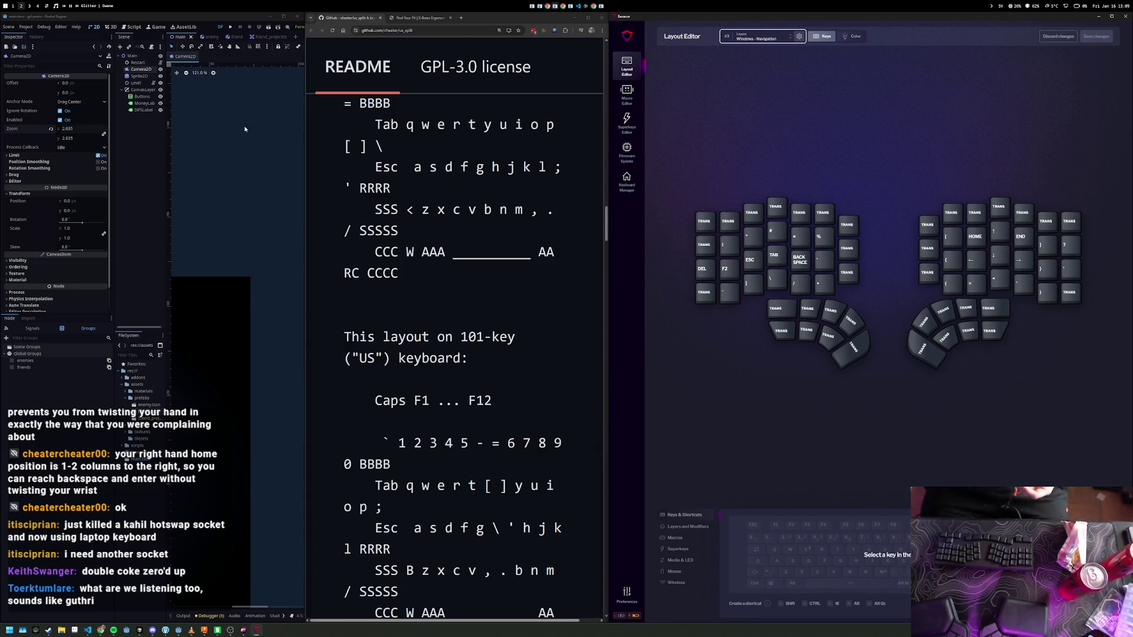
pyautogui.click(31, 6)
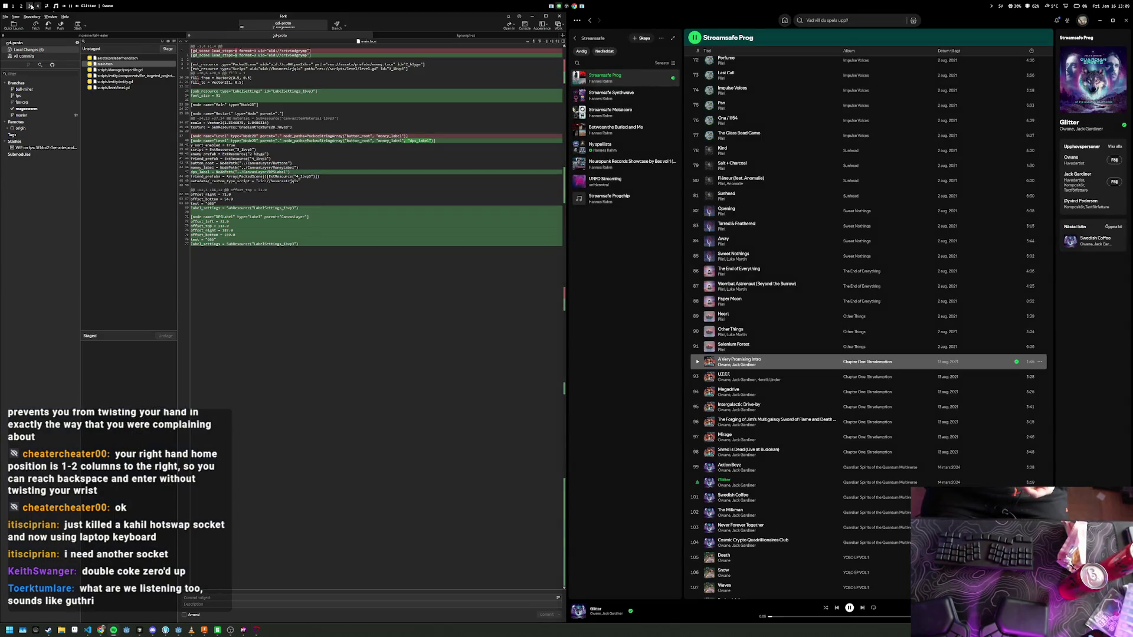
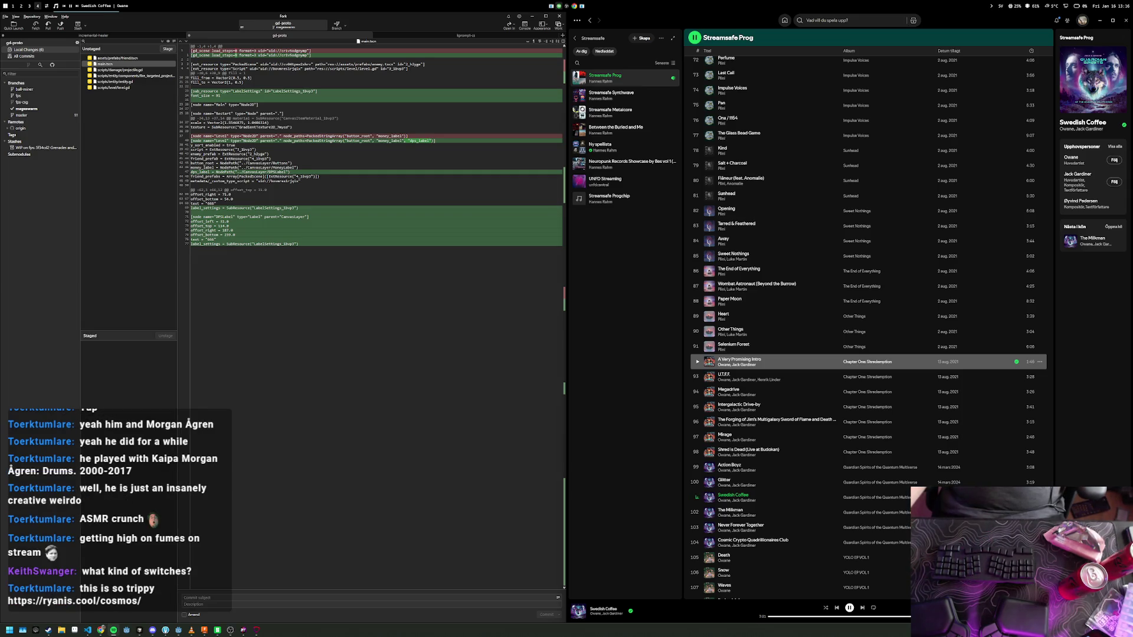
# - Switch to workspace 2 with Godot and the keyboard product pages
pyautogui.hotkey('alt', '2')
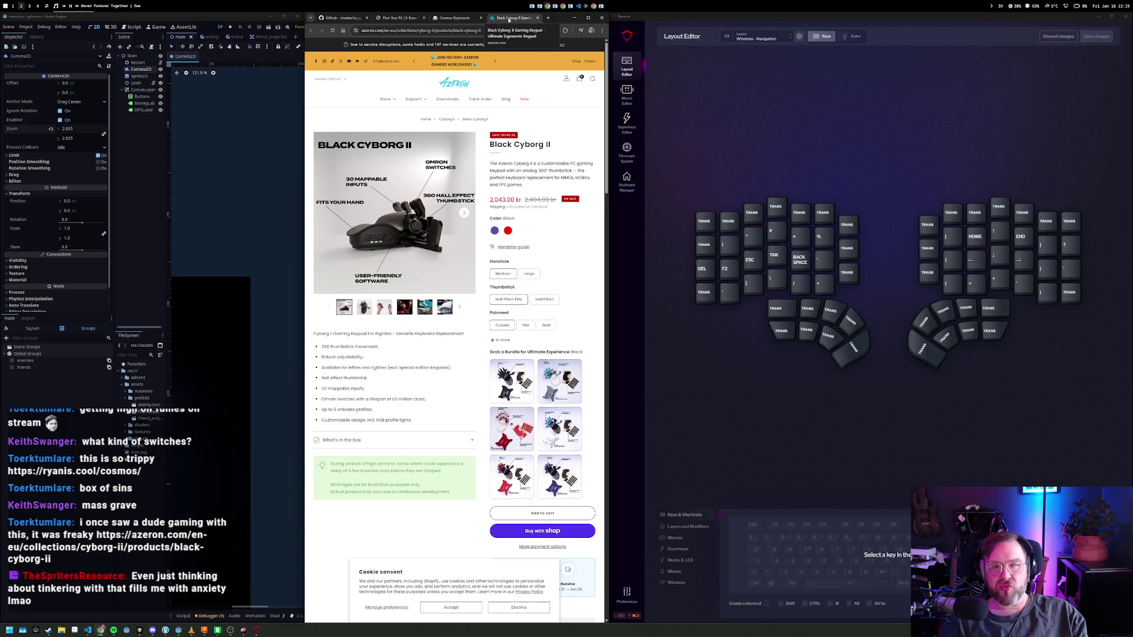
# - Close the Black Cyborg II, Cosmos and X-Bows tabs and the browser window, and minimise Bazecor
pyautogui.middleClick(509, 21)
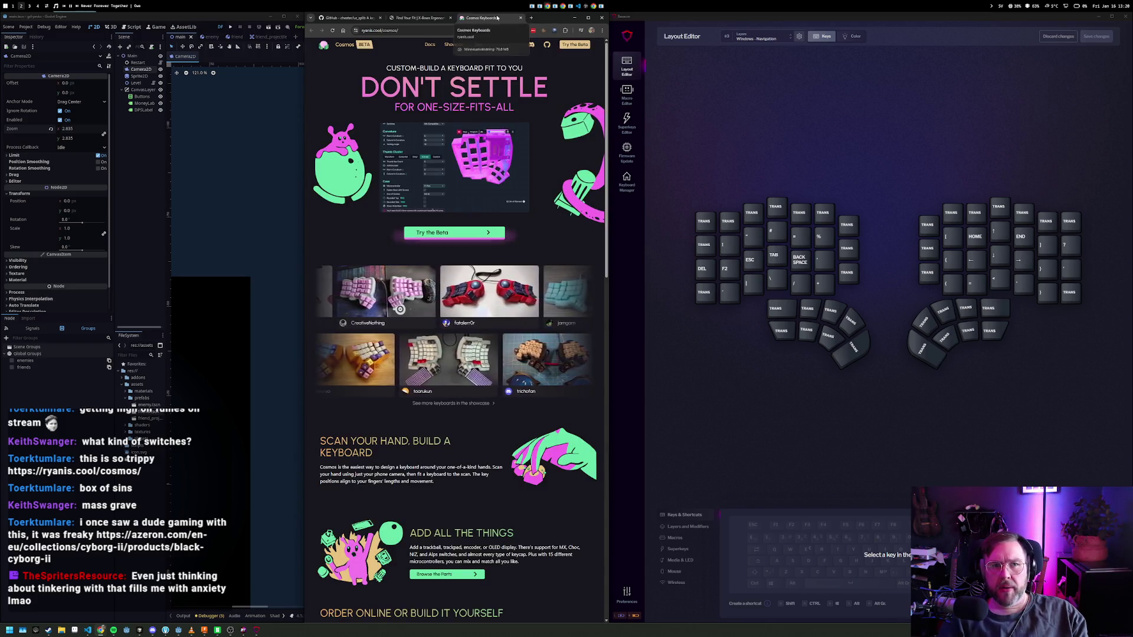
pyautogui.middleClick(497, 18)
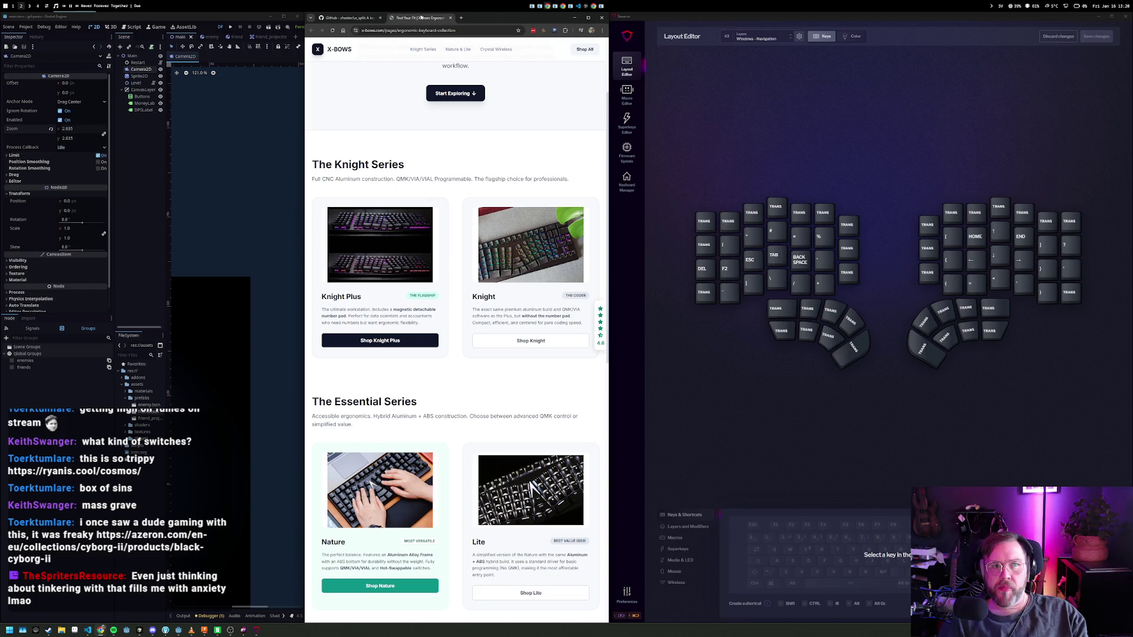
pyautogui.middleClick(425, 17)
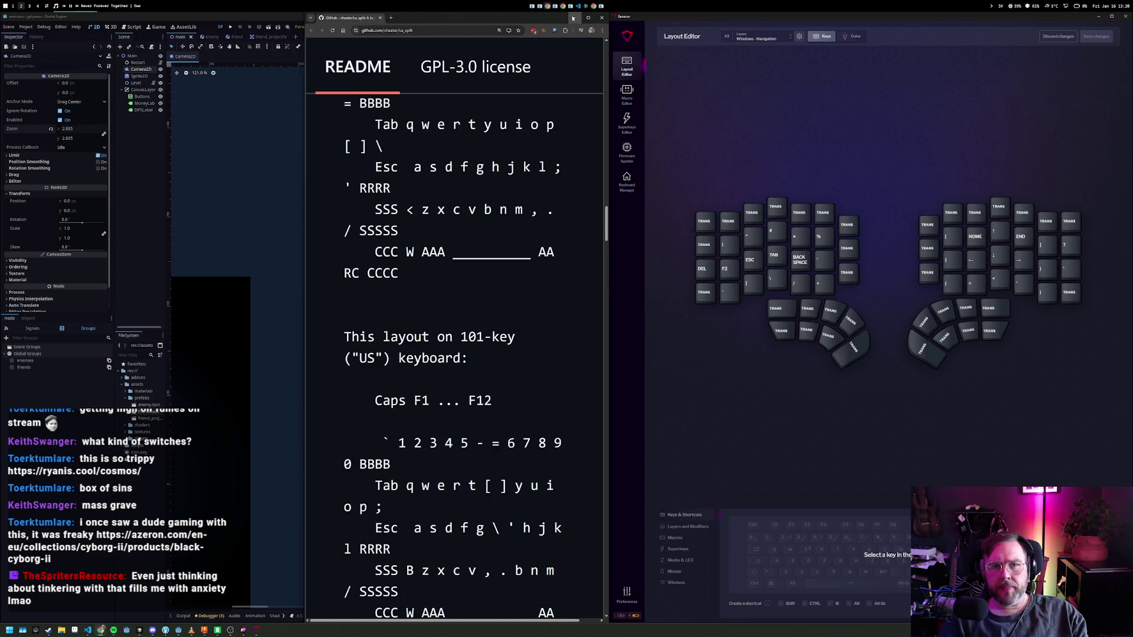
pyautogui.click(572, 17)
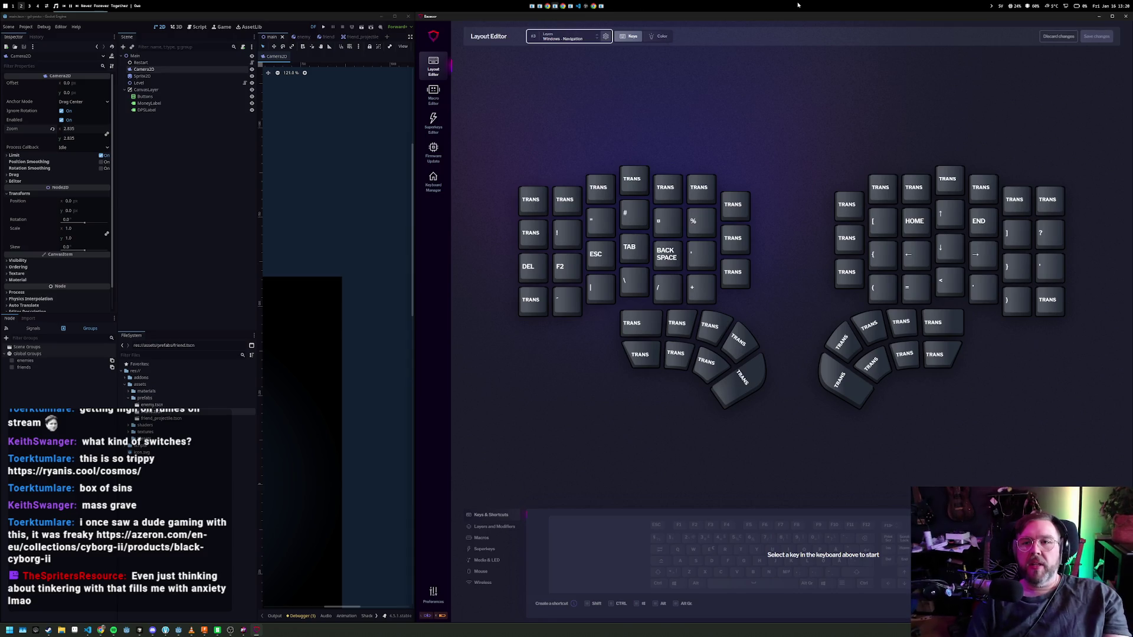
pyautogui.click(1100, 17)
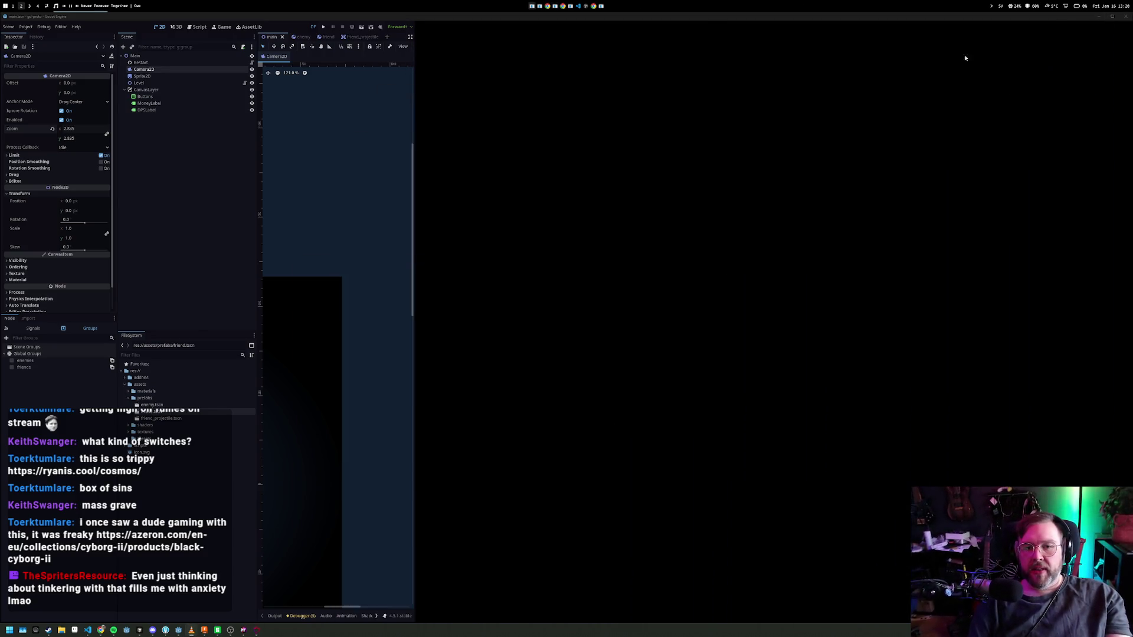
# - On workspace 3, roll Fusion's timeline back to the start and edit Sketch1, the plate outline
pyautogui.hotkey('alt', '3')
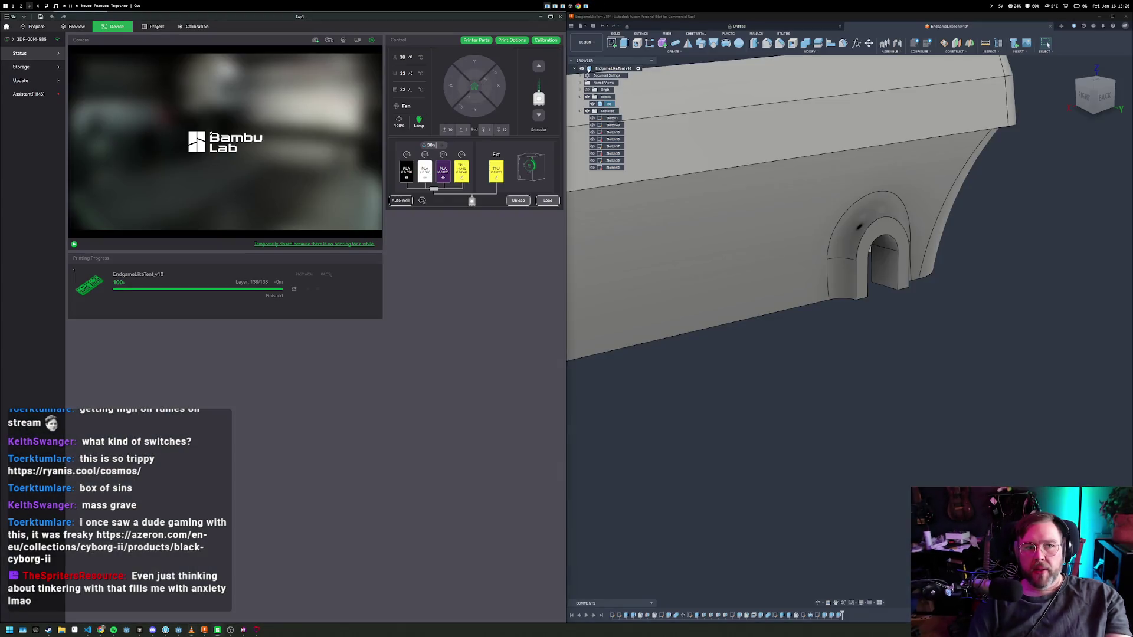
pyautogui.scroll(-5, 740, 214)
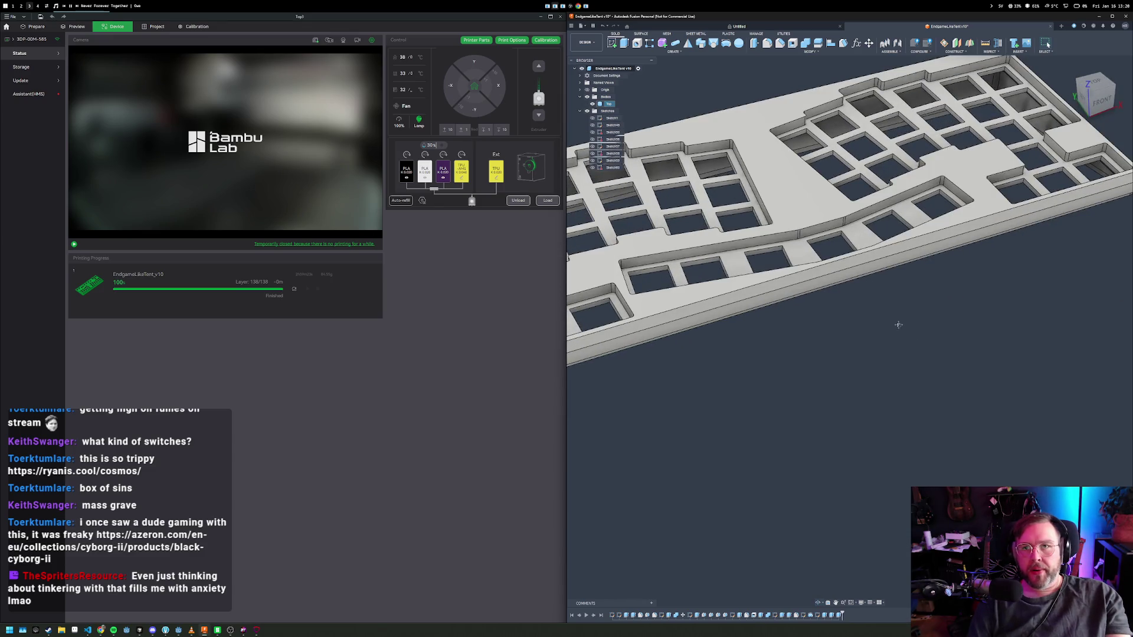
pyautogui.scroll(-3, 893, 321)
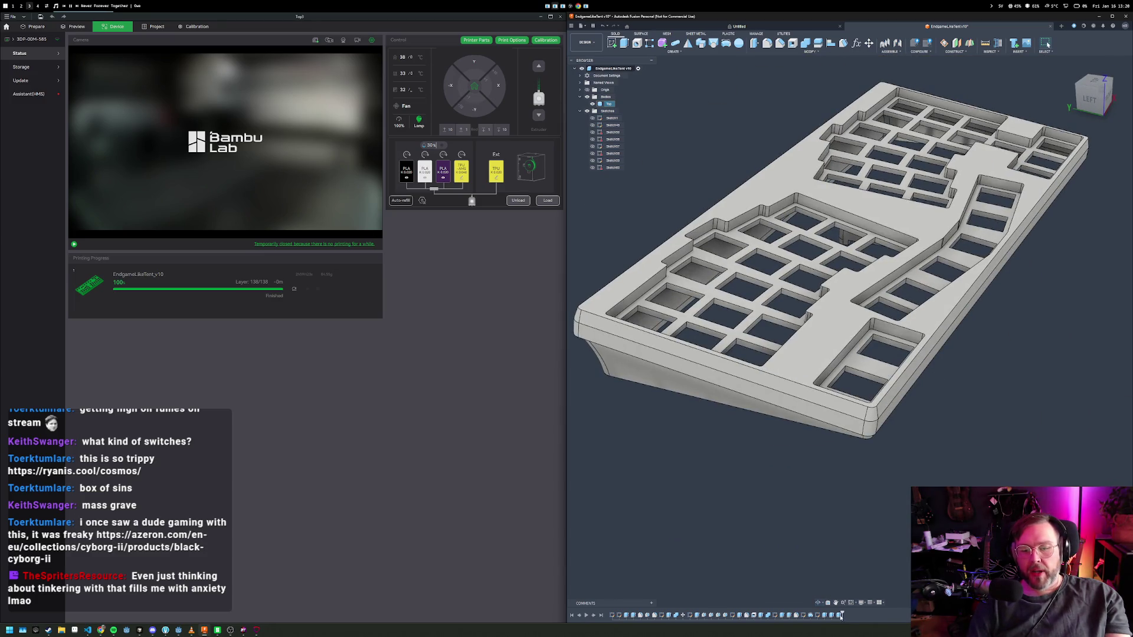
pyautogui.moveTo(842, 615); pyautogui.dragTo(615, 615)
pyautogui.doubleClick(614, 616)
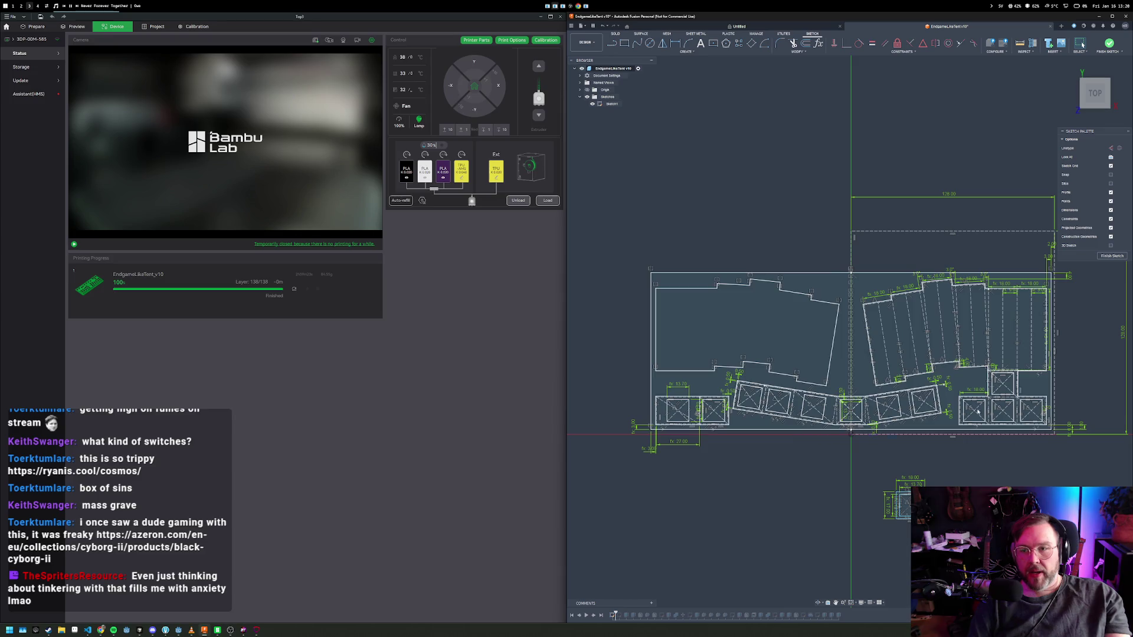
pyautogui.click(1112, 257)
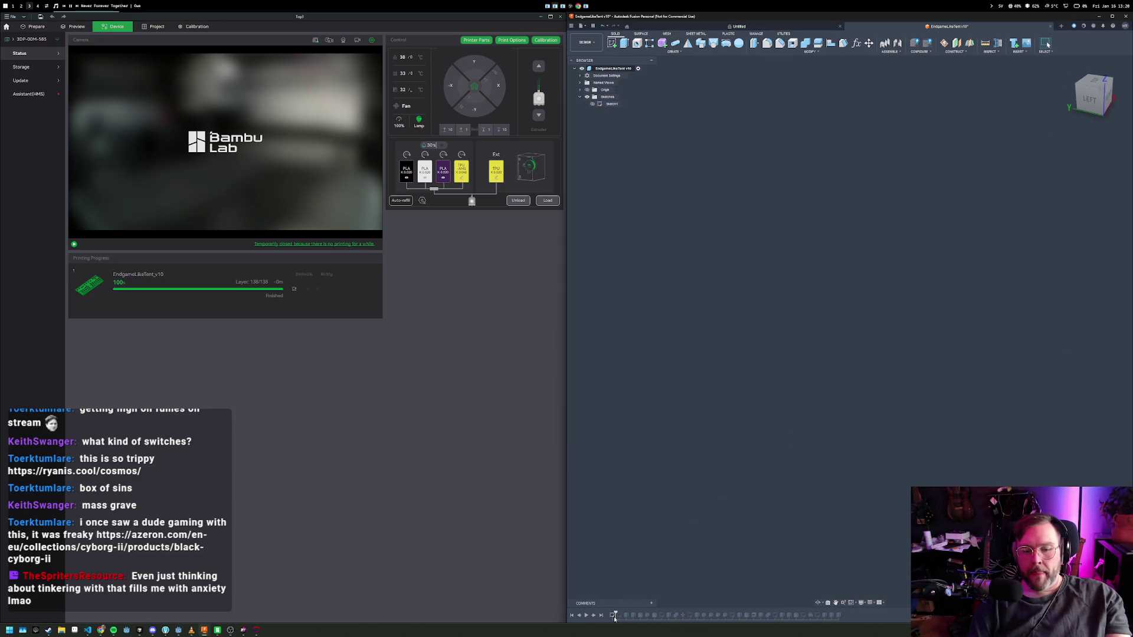
# - Clear the sketch selection and move the timeline marker back to the end of the history
pyautogui.click(620, 616)
pyautogui.click(621, 617)
pyautogui.moveTo(873, 331); pyautogui.dragTo(908, 430)
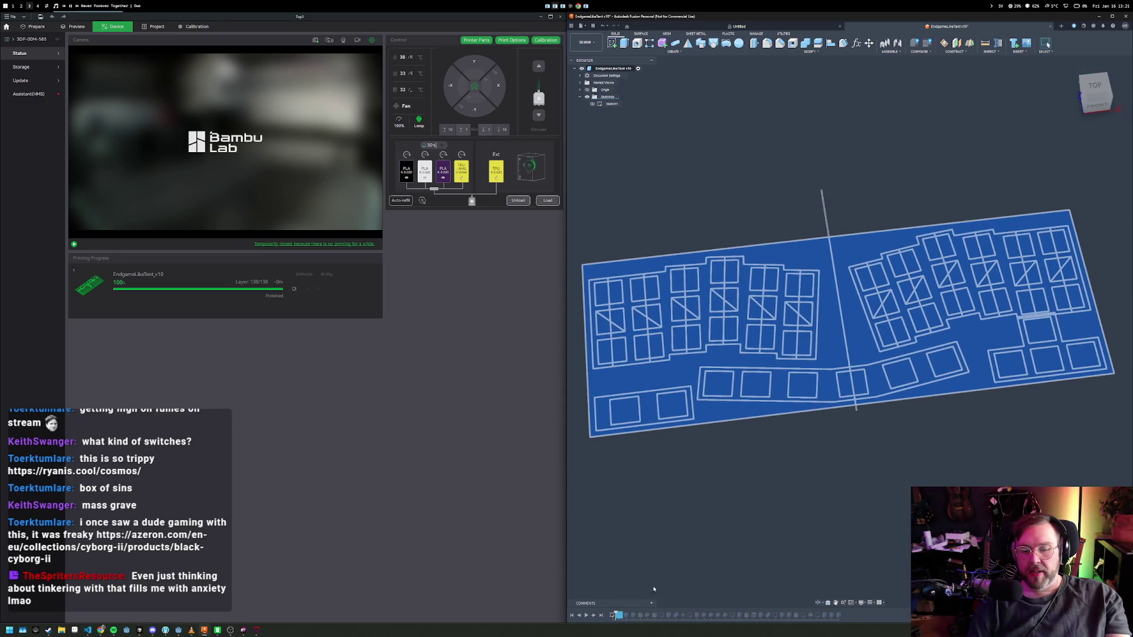
pyautogui.press('v')
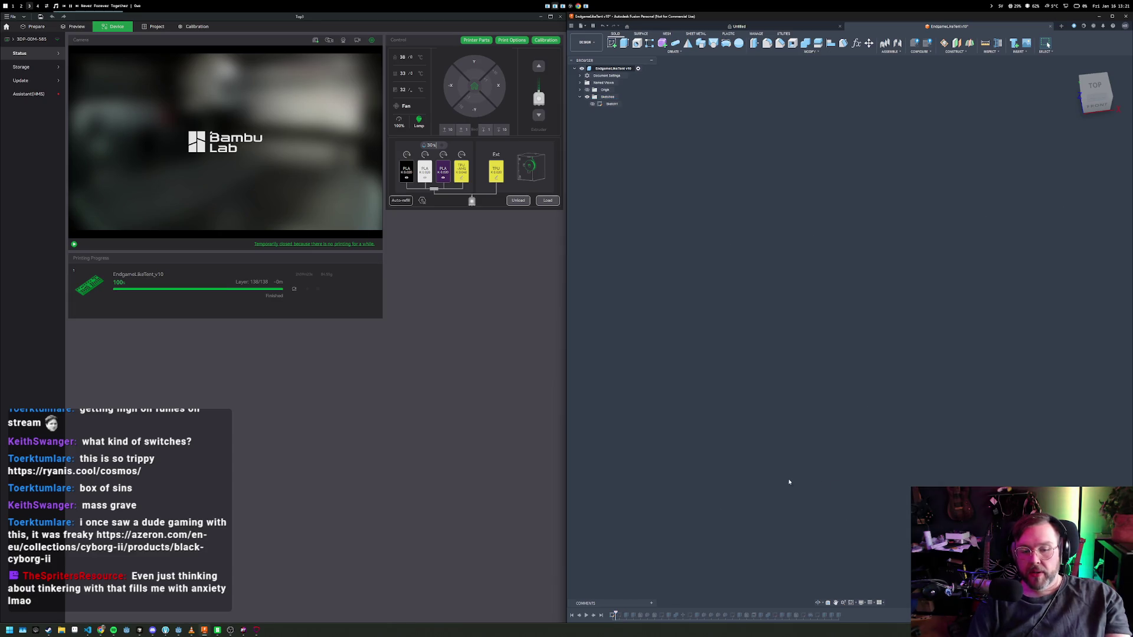
pyautogui.click(602, 615)
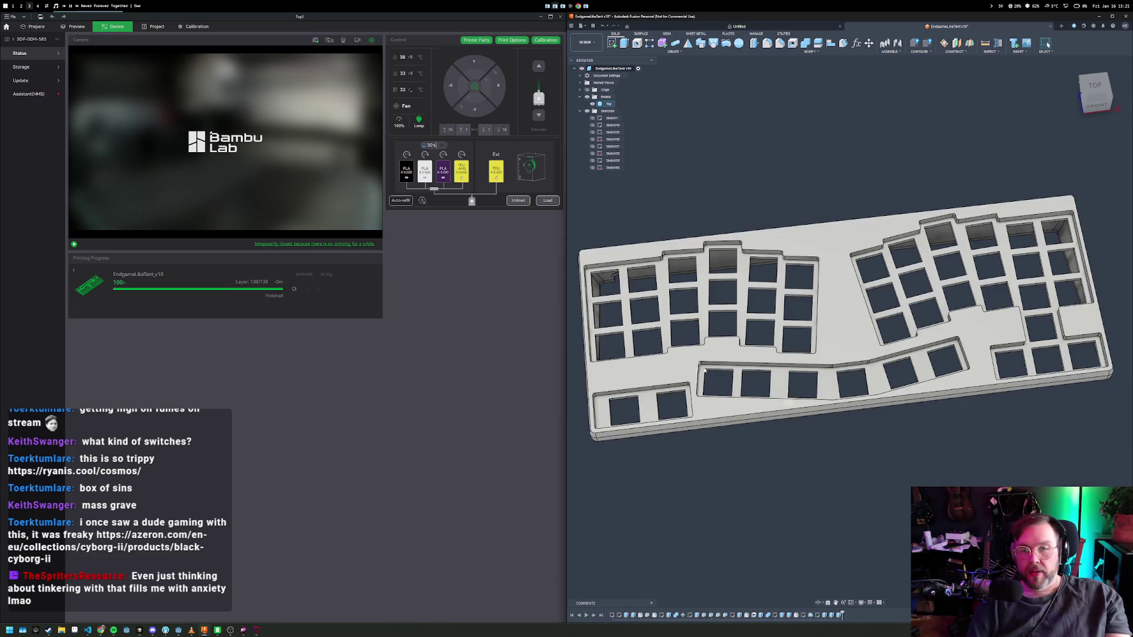
# - Orbit around the full keyboard case, then switch to Bambu Studio's Prepare view
pyautogui.moveTo(856, 413); pyautogui.dragTo(945, 439)
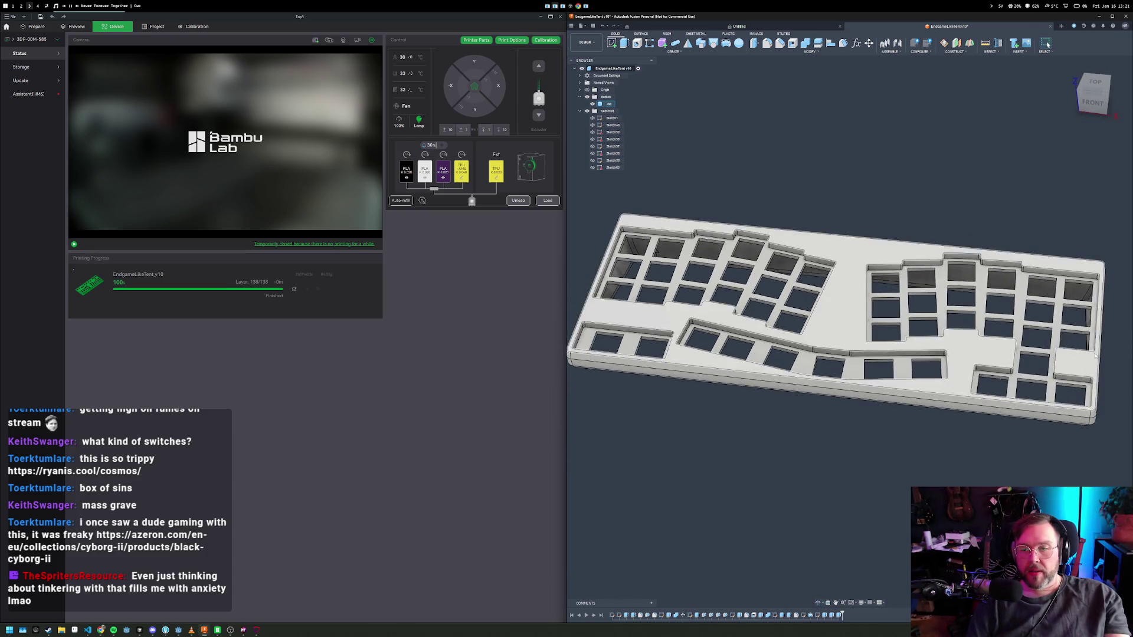
pyautogui.moveTo(1101, 334); pyautogui.dragTo(1108, 329)
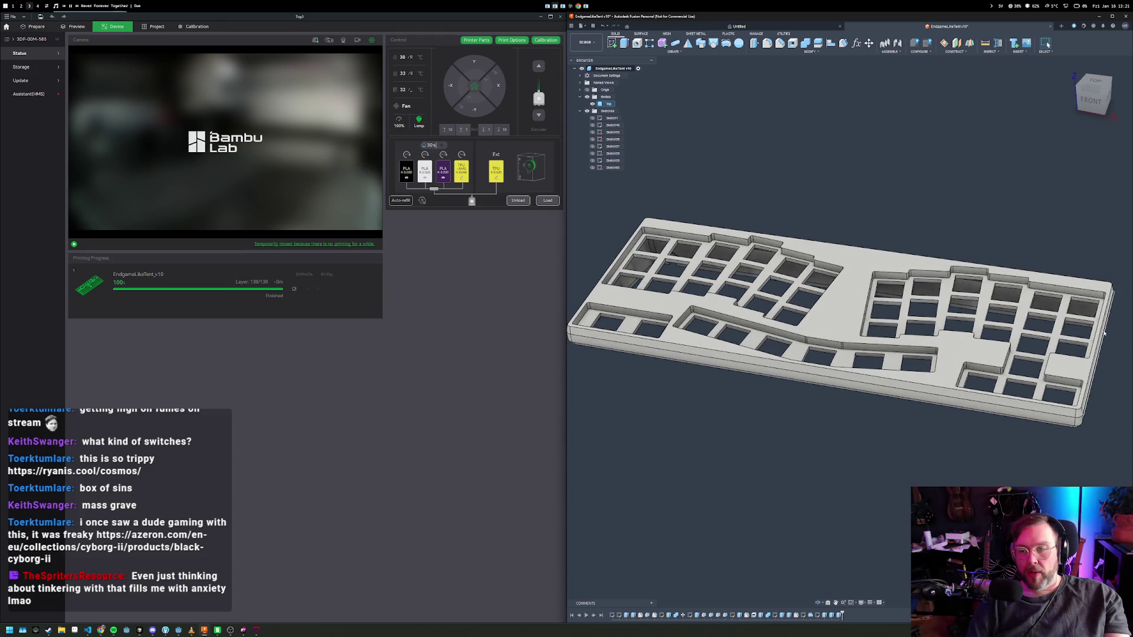
pyautogui.moveTo(897, 405); pyautogui.dragTo(571, 338)
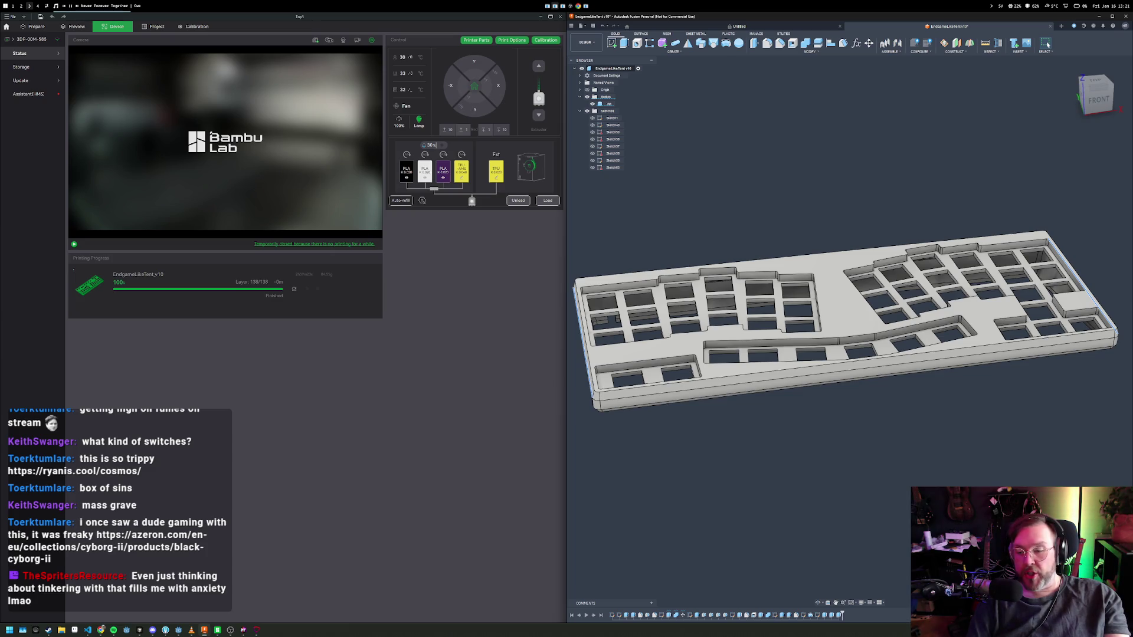
pyautogui.moveTo(1034, 449); pyautogui.dragTo(938, 393)
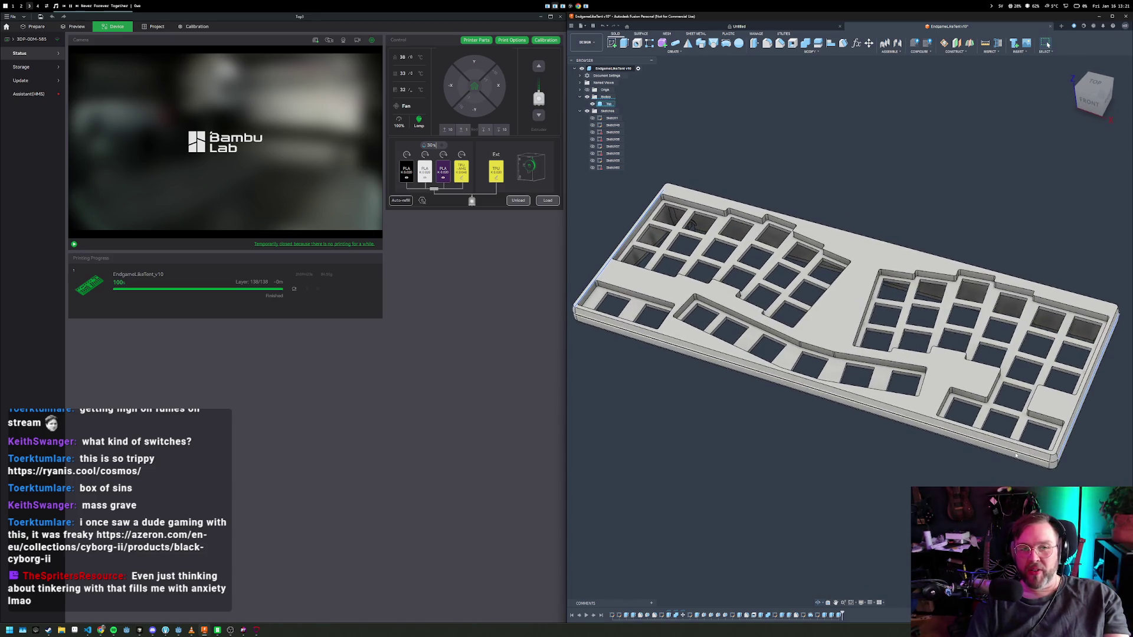
pyautogui.click(35, 26)
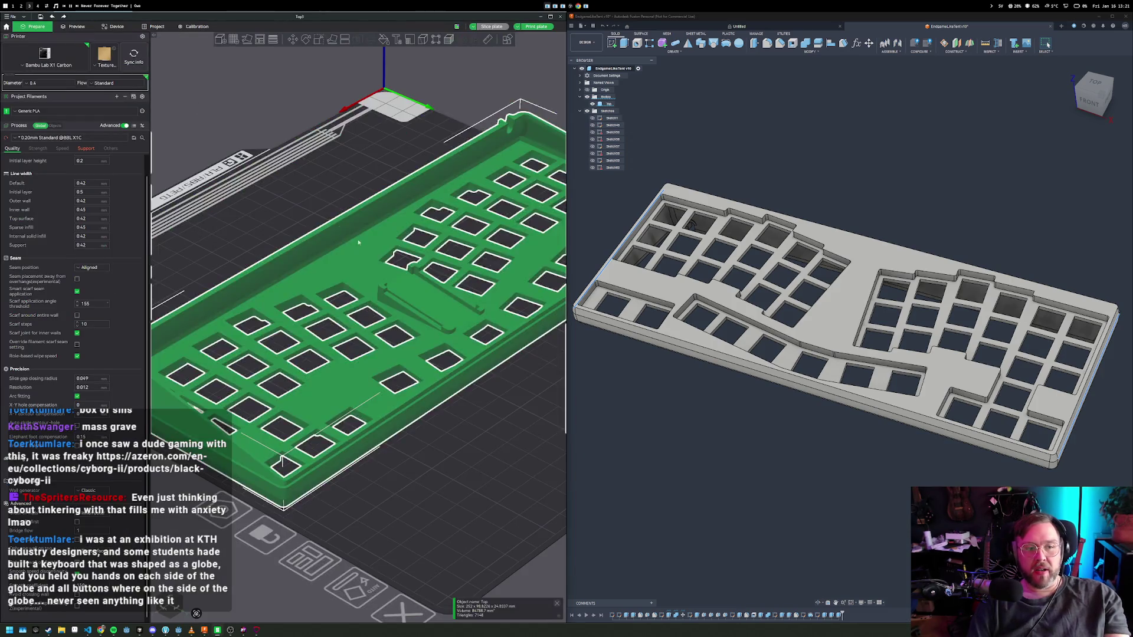
# - Zoom and orbit around the green keyboard case on the plate, then go to workspace 1
pyautogui.scroll(-5, 401, 259)
pyautogui.moveTo(413, 295)
pyautogui.mouseDown()
pyautogui.moveTo(479, 372)
pyautogui.moveTo(479, 354)
pyautogui.moveTo(369, 336)
pyautogui.moveTo(417, 408)
pyautogui.moveTo(448, 395)
pyautogui.moveTo(355, 423)
pyautogui.moveTo(403, 423)
pyautogui.moveTo(370, 389)
pyautogui.mouseUp()
pyautogui.scroll(5, 490, 398)
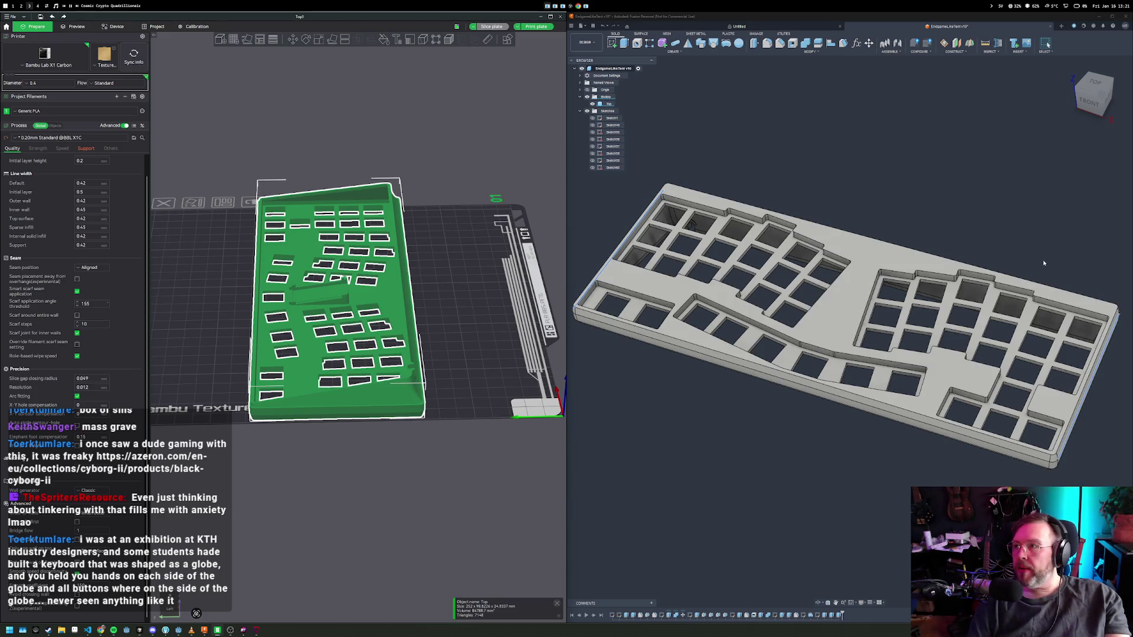
pyautogui.hotkey('alt', '1')
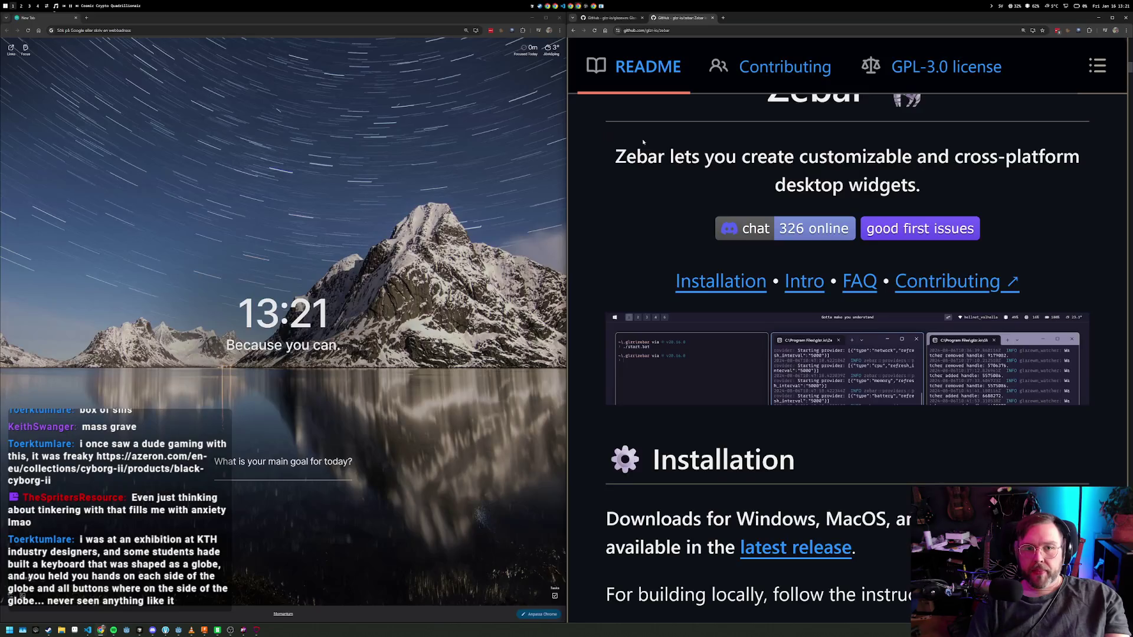
# - Return to workspace 2, where Godot shows the main scene with two 666 labels
pyautogui.hotkey('alt', '2')
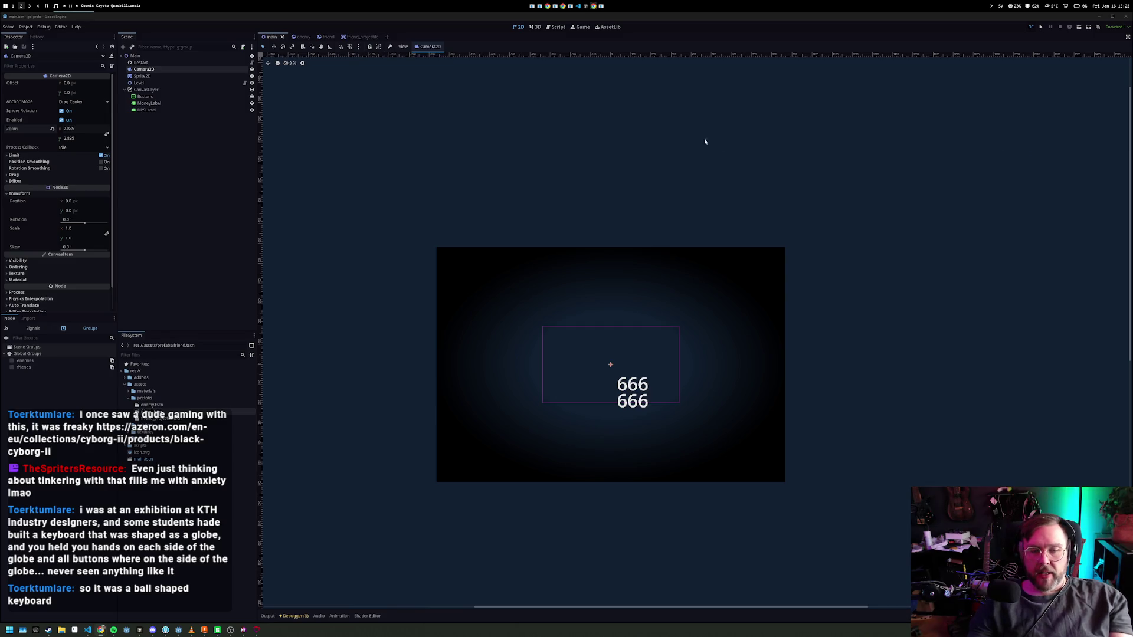
# - Run the project with F5 and play until the HUD reads $180 and 500/450
pyautogui.press('F5')
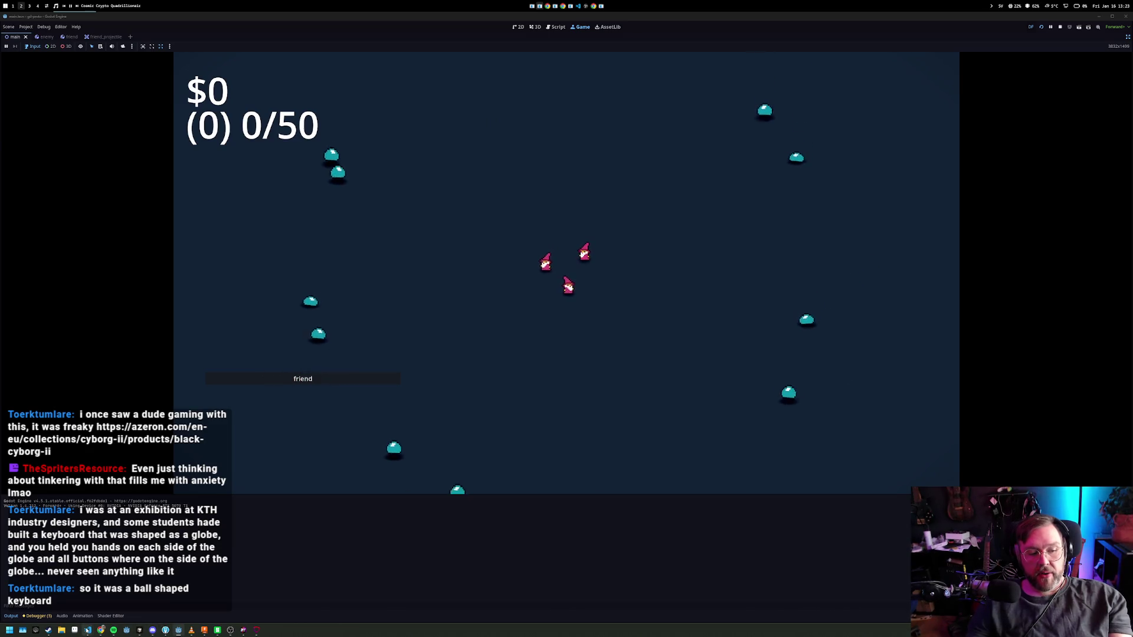
pyautogui.moveTo(87, 631)
pyautogui.moveTo(110, 612)
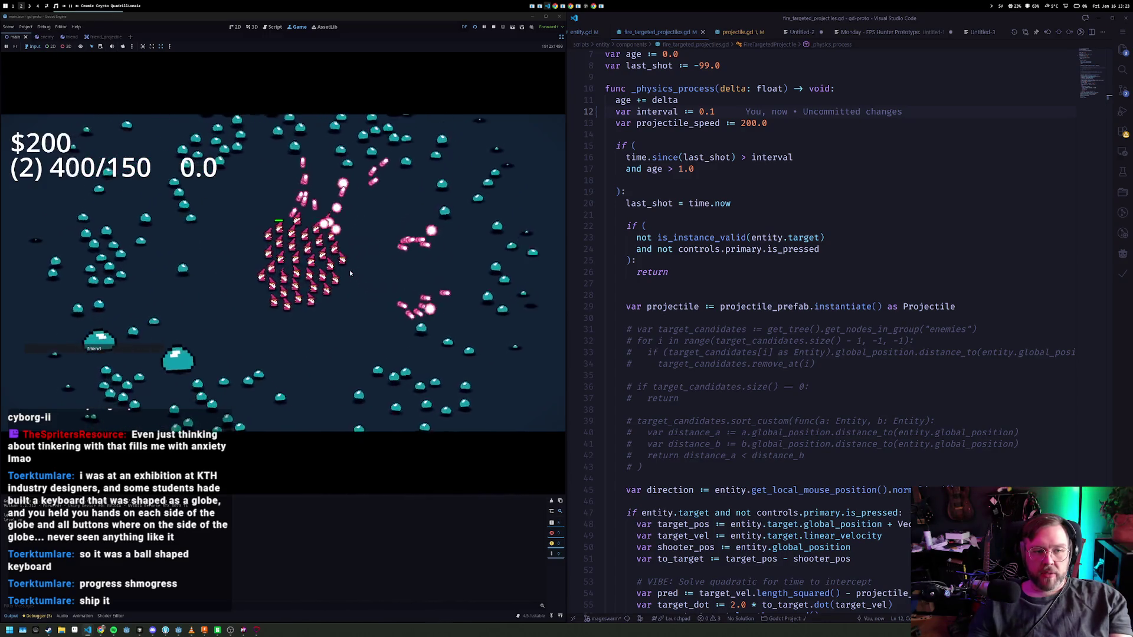
# - Stop the running game and switch over to Fork
pyautogui.click(493, 27)
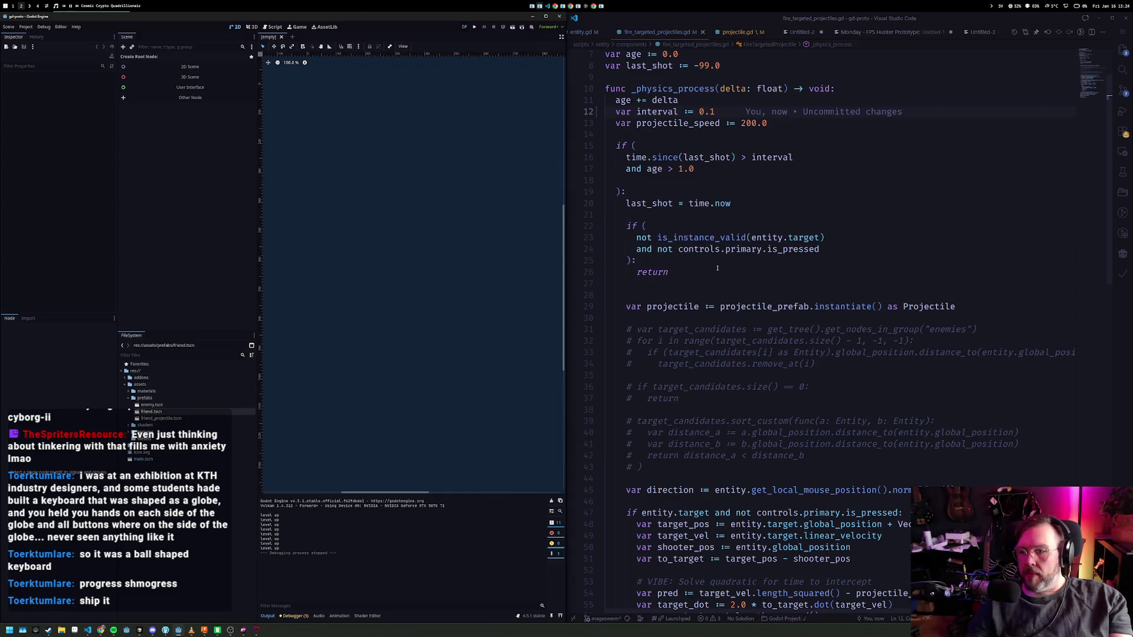
pyautogui.hotkey('alt', 'Tab')
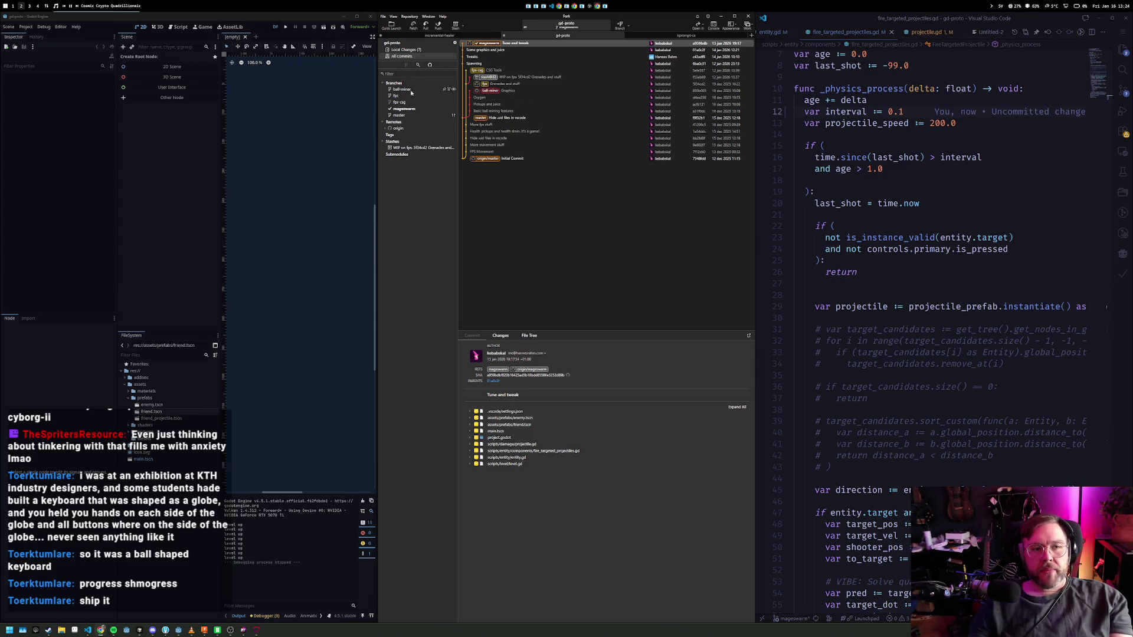
# - Stage and commit all local changes as 'Things and stuff', then view the ball-miner branch history
pyautogui.click(418, 91)
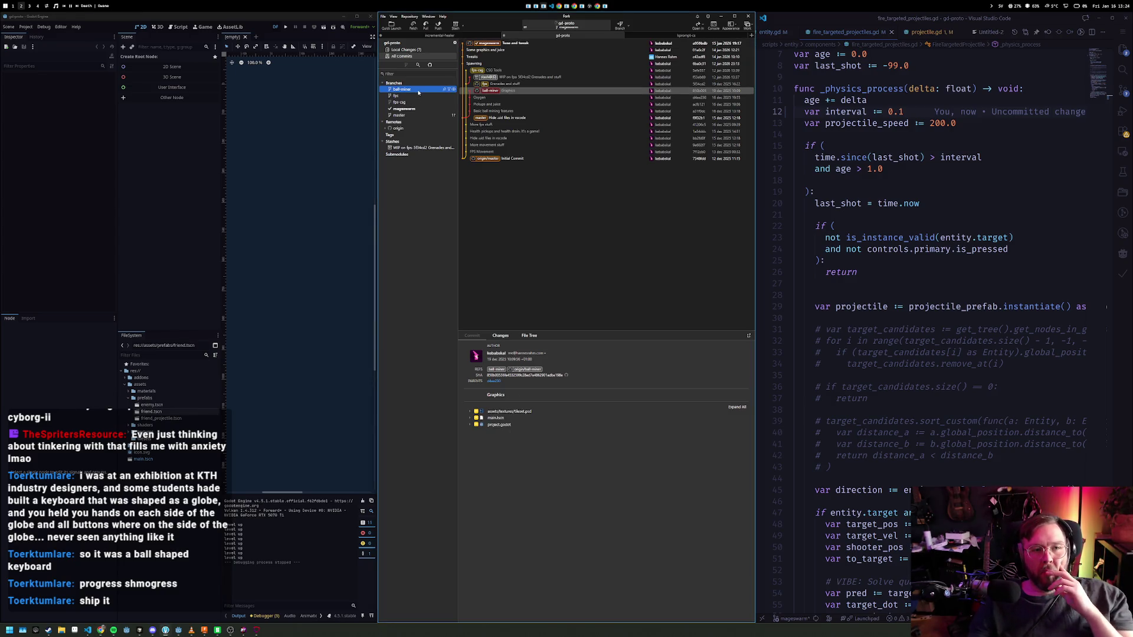
pyautogui.click(423, 52)
pyautogui.hotkey('ctrl', 'a')
pyautogui.moveTo(502, 71); pyautogui.dragTo(532, 388)
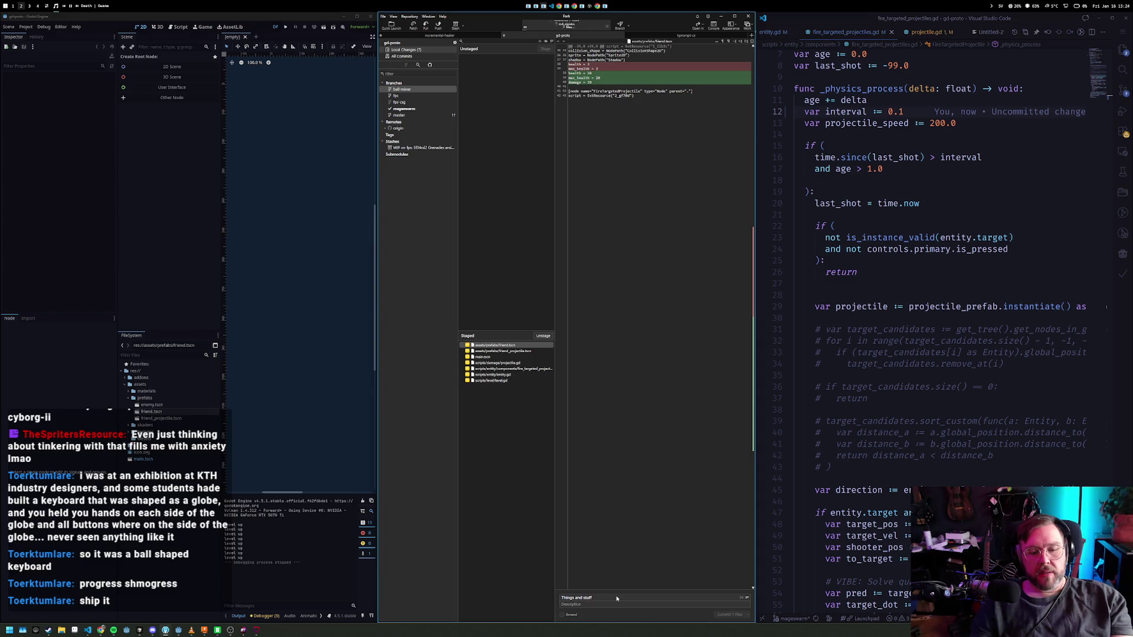
pyautogui.hotkey('ctrl', 'Return')
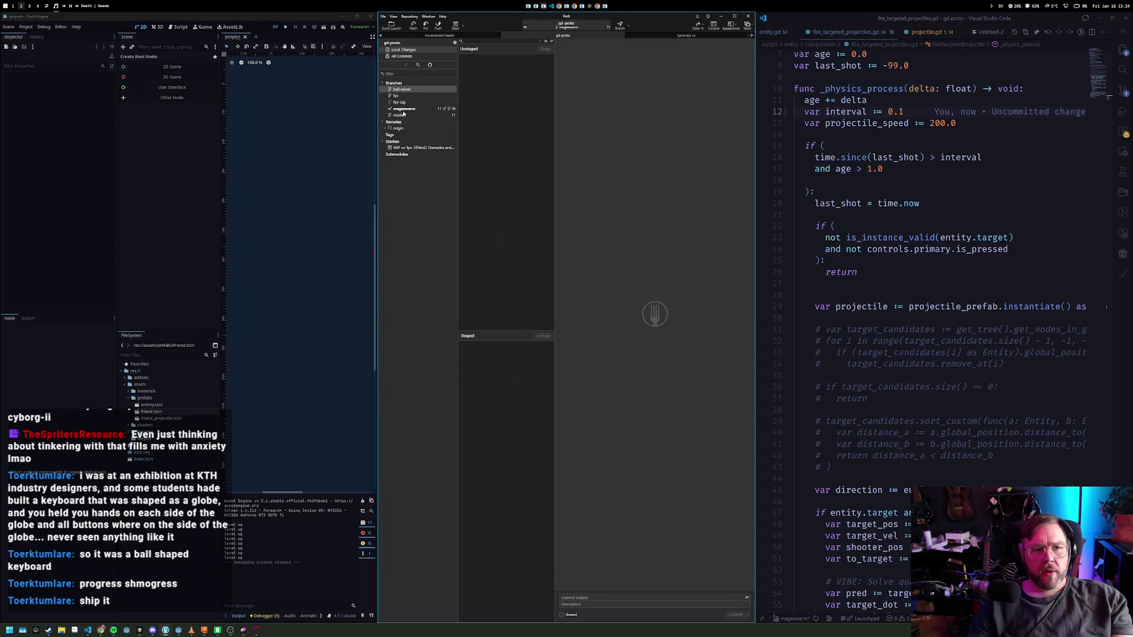
pyautogui.click(402, 90)
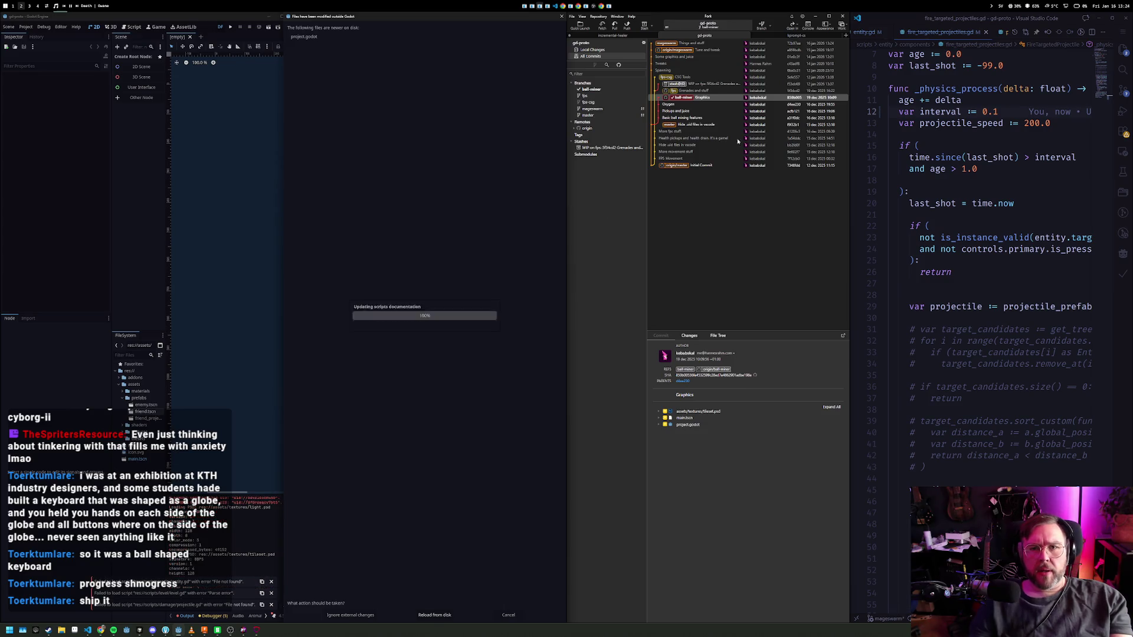
# - Reload the files changed on disk, frame the player in the level, and run the ball-miner build
pyautogui.click(434, 616)
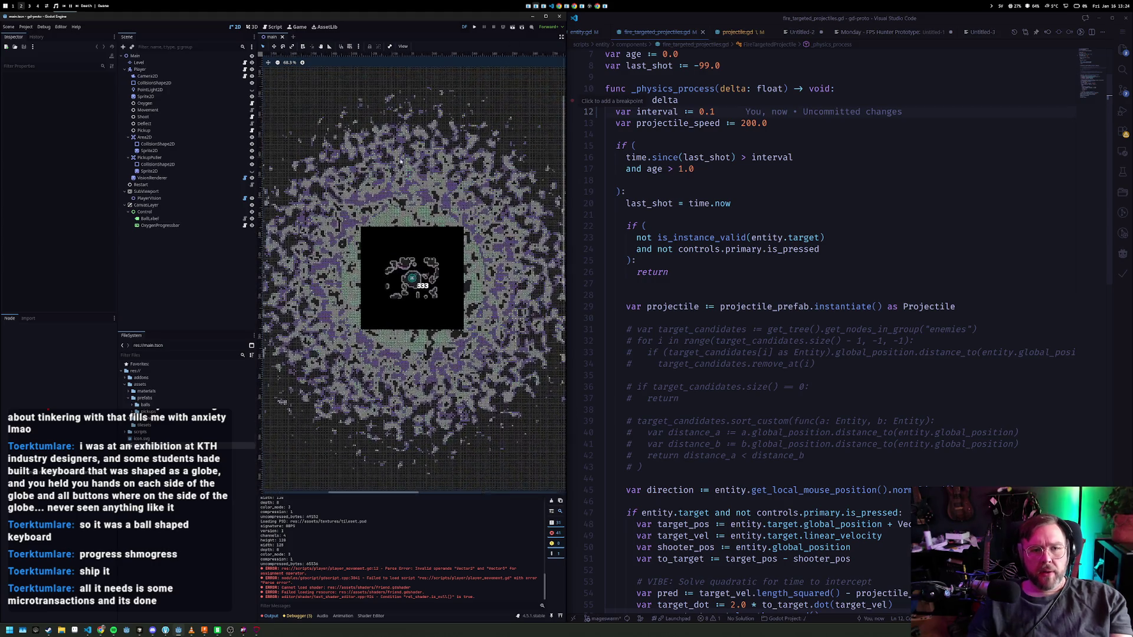
pyautogui.scroll(5, 434, 270)
pyautogui.moveTo(406, 260); pyautogui.dragTo(445, 229)
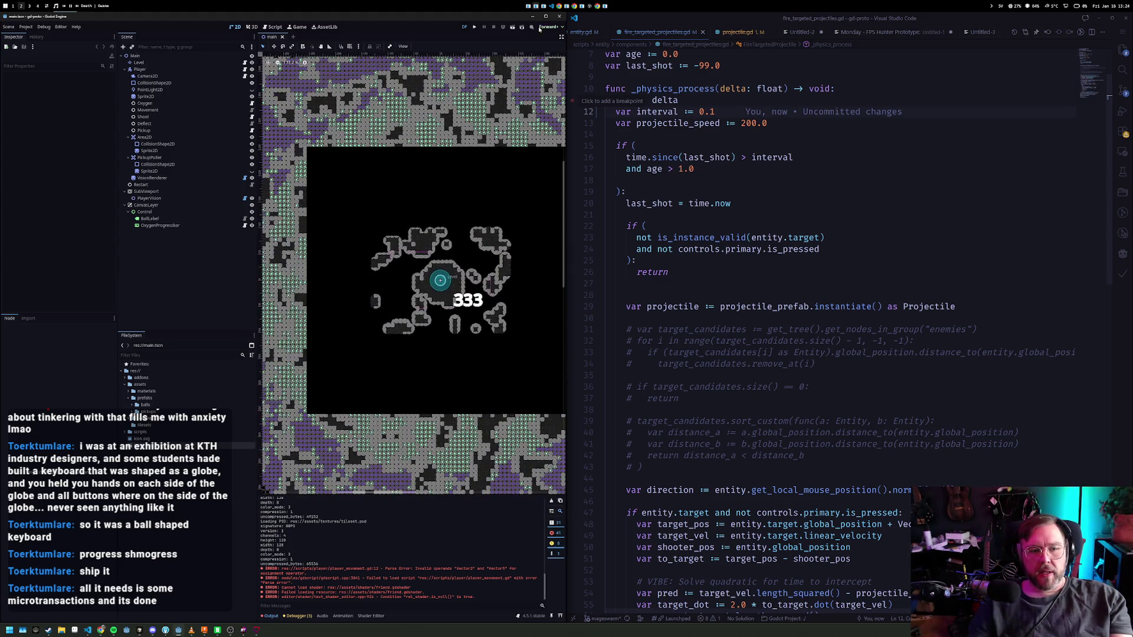
pyautogui.click(483, 28)
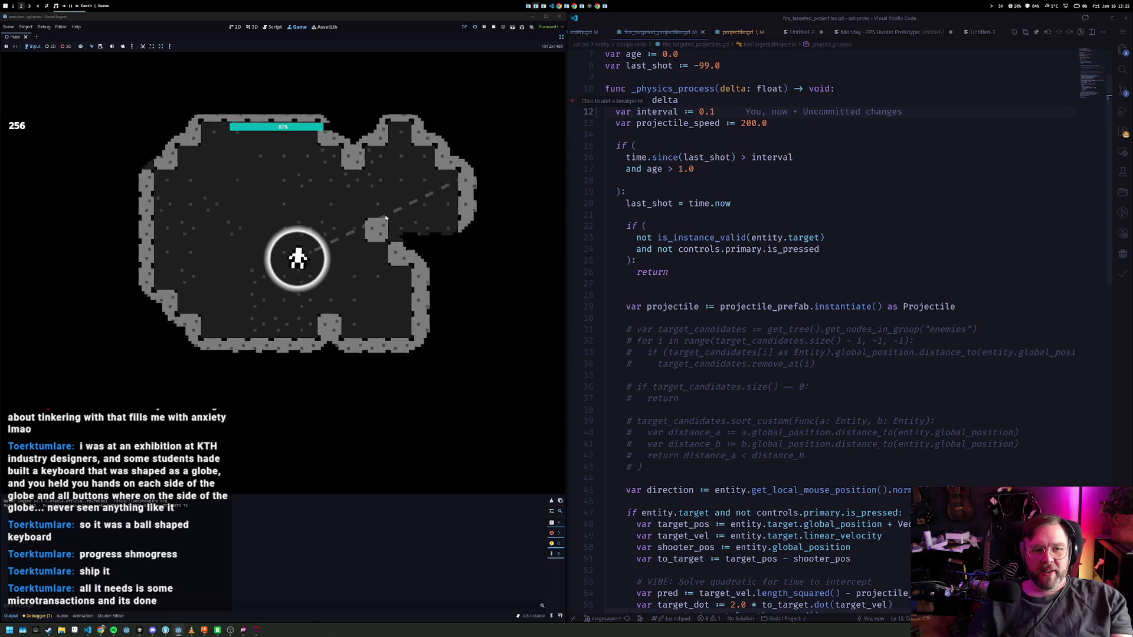
# - Fire balls at the cave walls and enemies, moving left and right until the oxygen bar empties
pyautogui.click(390, 218)
pyautogui.click(402, 210)
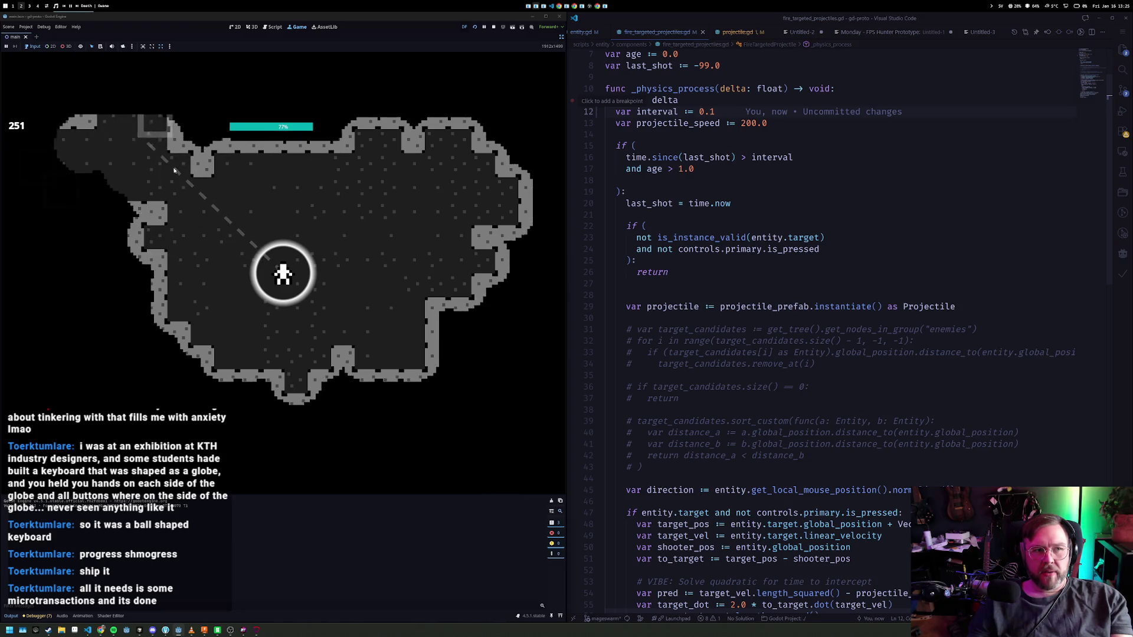
pyautogui.click(174, 171)
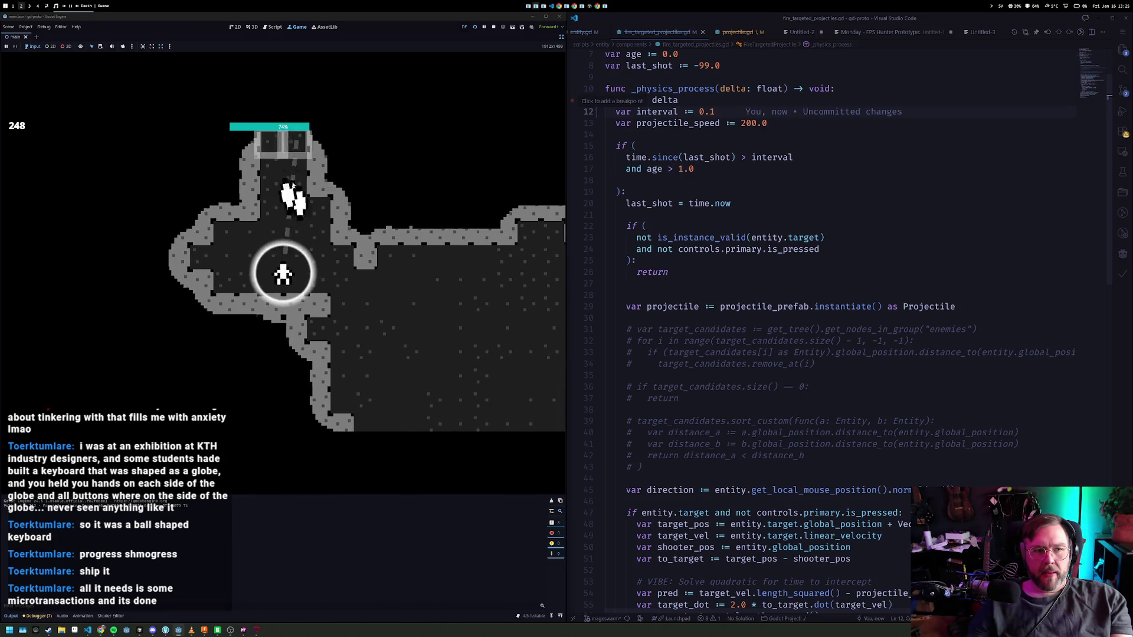
pyautogui.press('d')
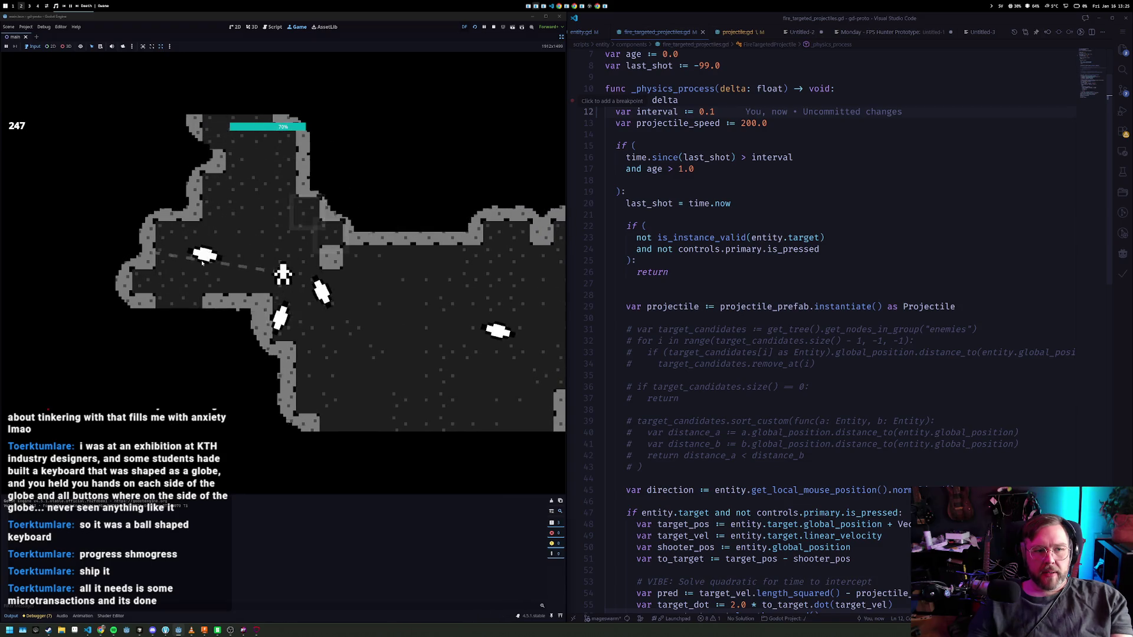
pyautogui.press('a')
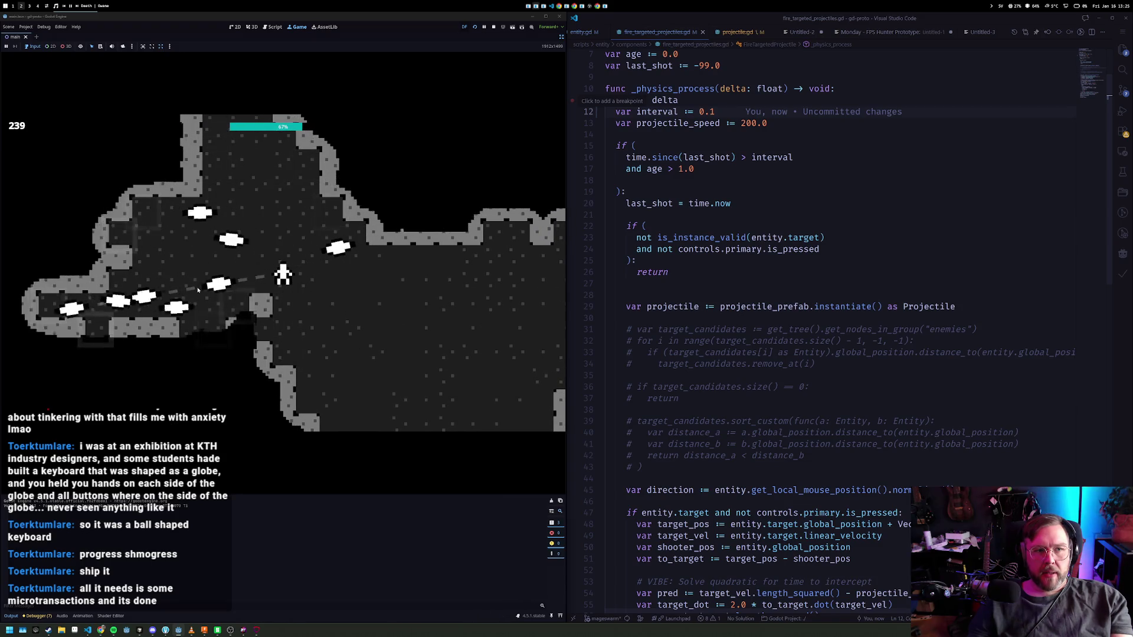
pyautogui.press('a')
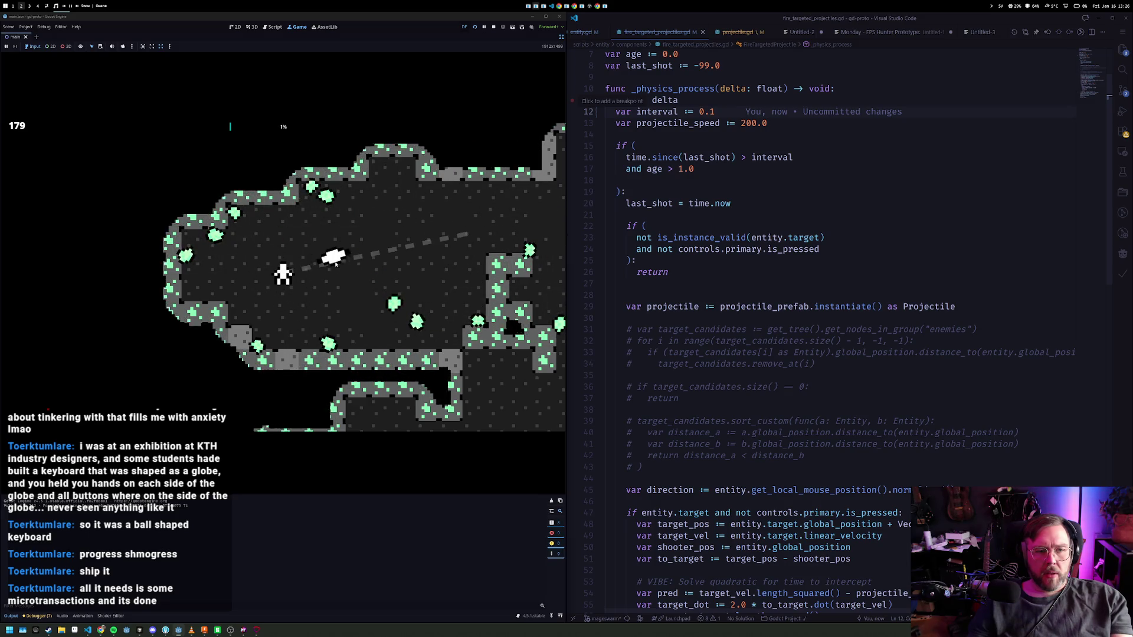
pyautogui.click(761, 169)
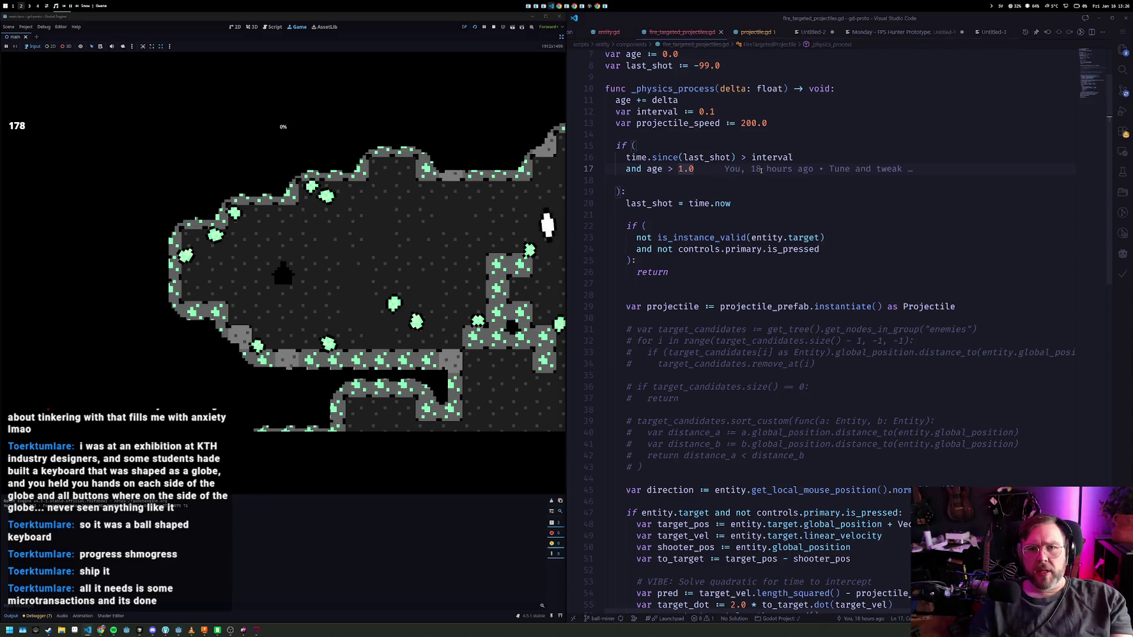
# - Uncomment the auto_shoot condition in player_shoot_balls.gd and save so the game reloads
pyautogui.hotkey('ctrl', 'p')
pyautogui.write('ball')
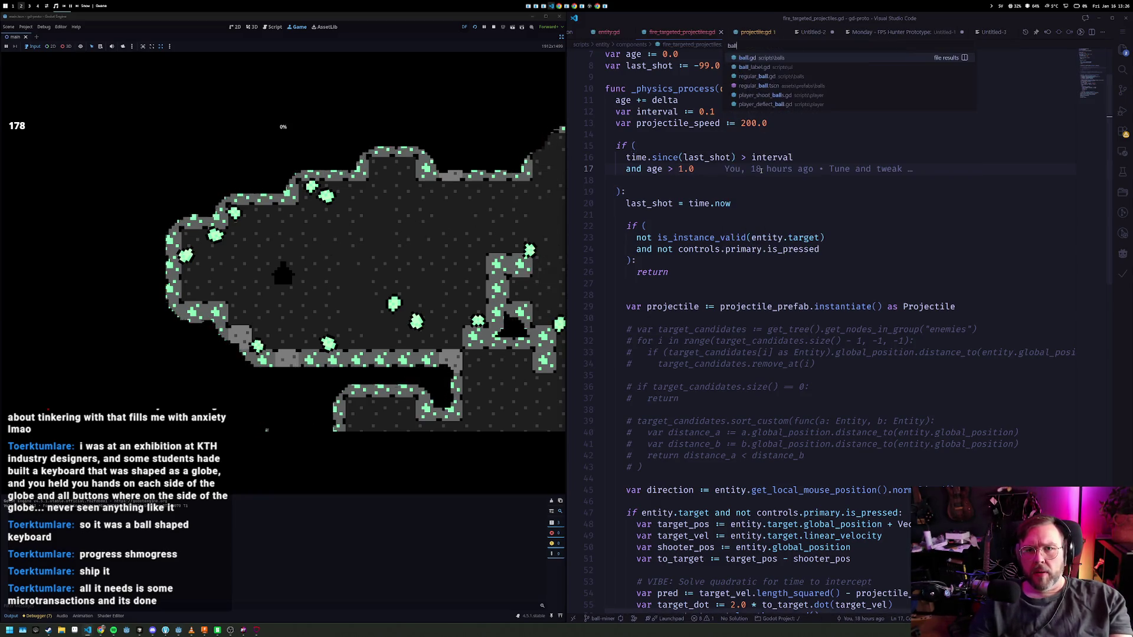
pyautogui.press('Down')
pyautogui.press('Down')
pyautogui.press('Down')
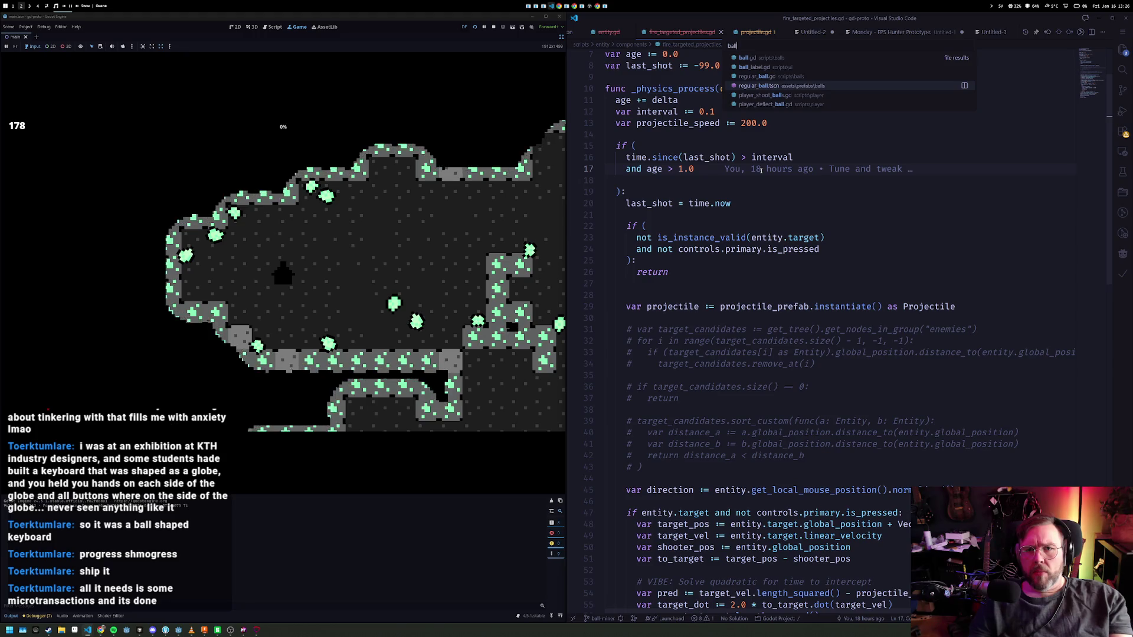
pyautogui.press('Return')
pyautogui.click(629, 376)
pyautogui.hotkey('ctrl', '/')
pyautogui.hotkey('ctrl', 's')
pyautogui.scroll(-2, 709, 295)
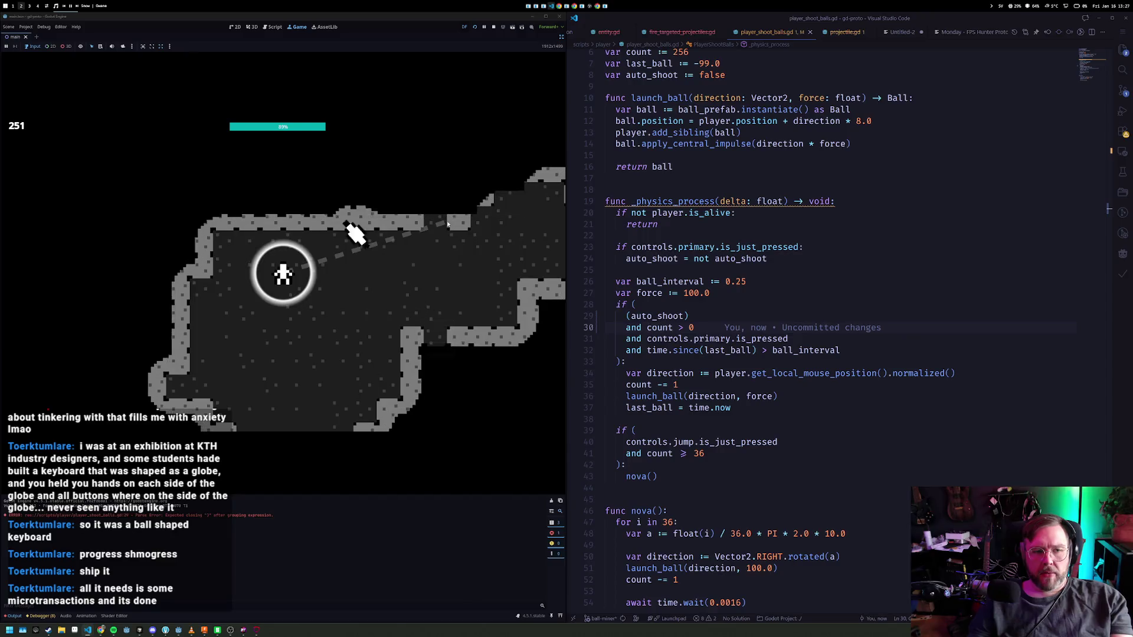
# - Release rings of balls while moving left and right into the green-gem cave
pyautogui.press('space')
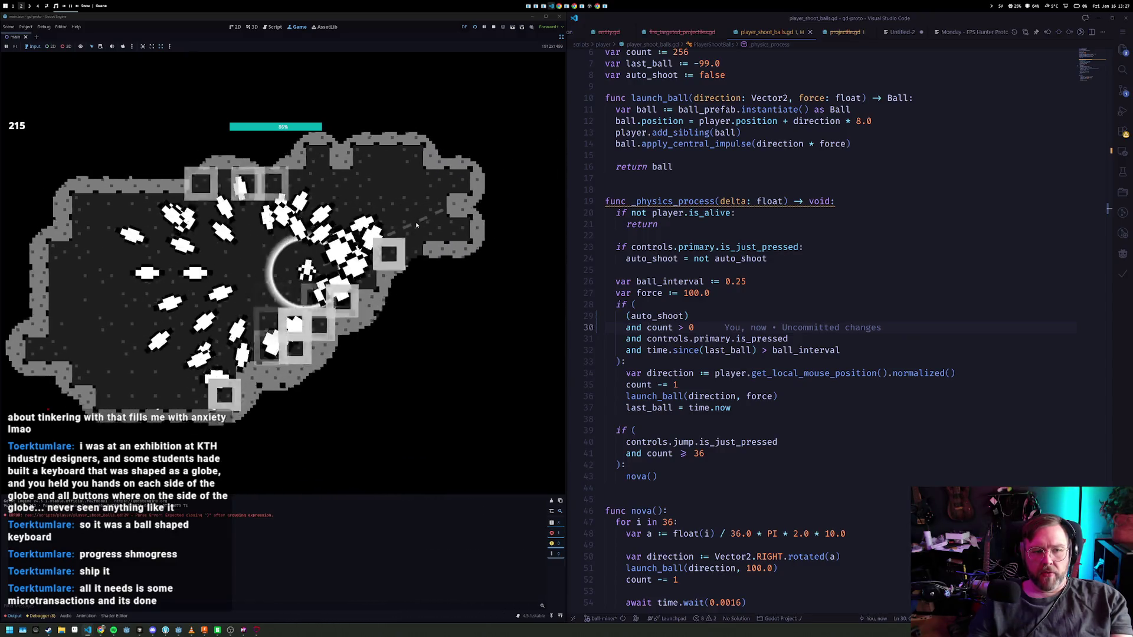
pyautogui.press('a')
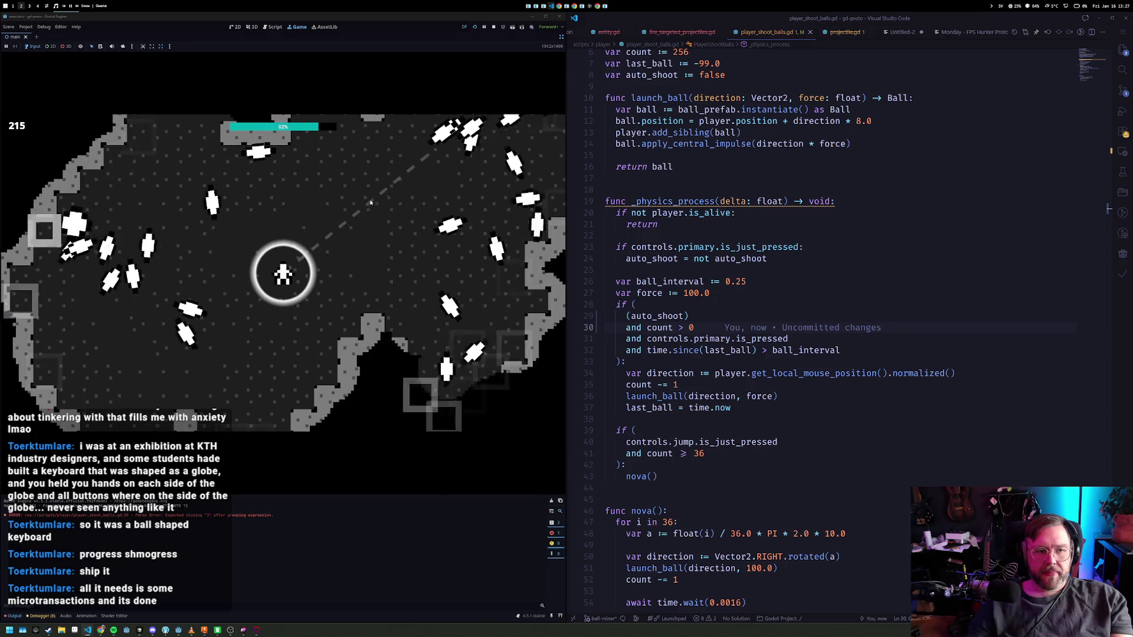
pyautogui.press('w')
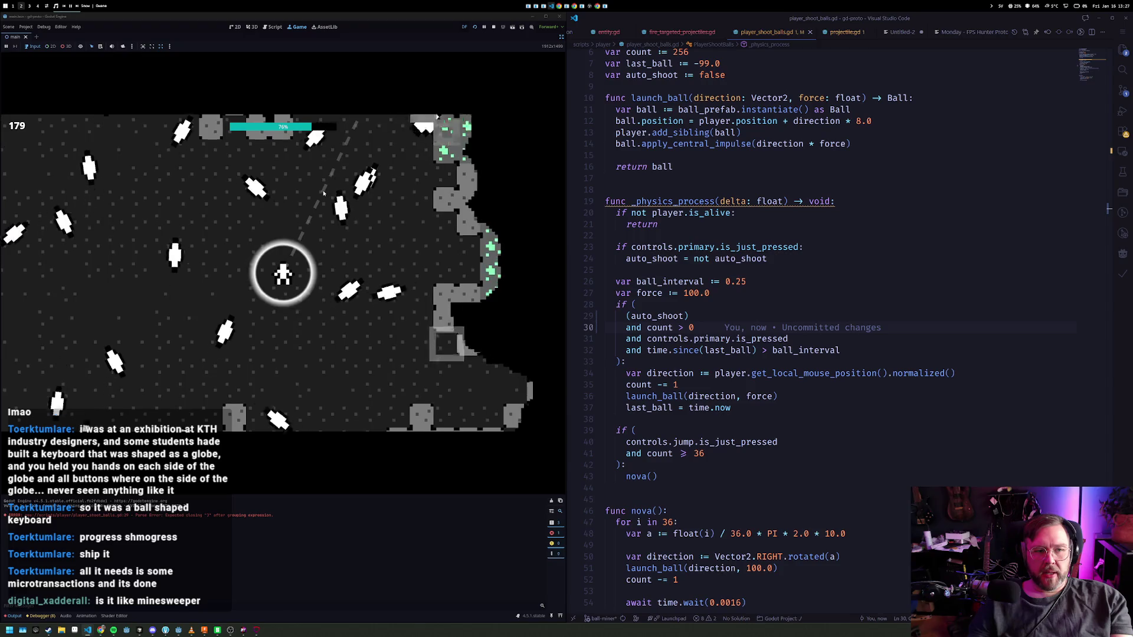
pyautogui.press('space')
pyautogui.press('a')
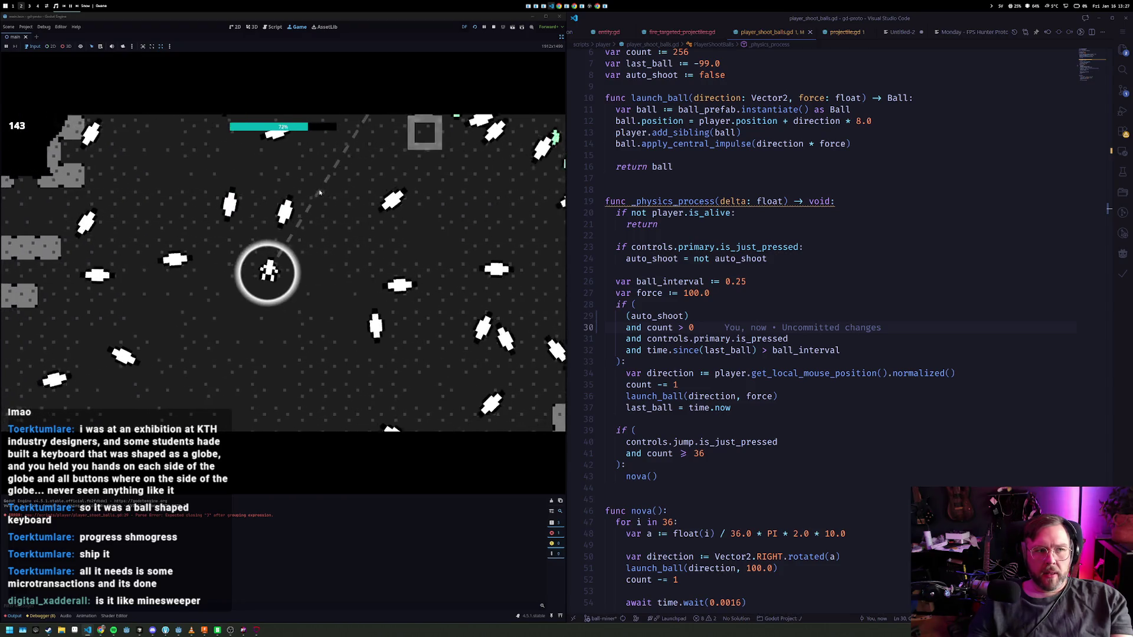
pyautogui.press('a')
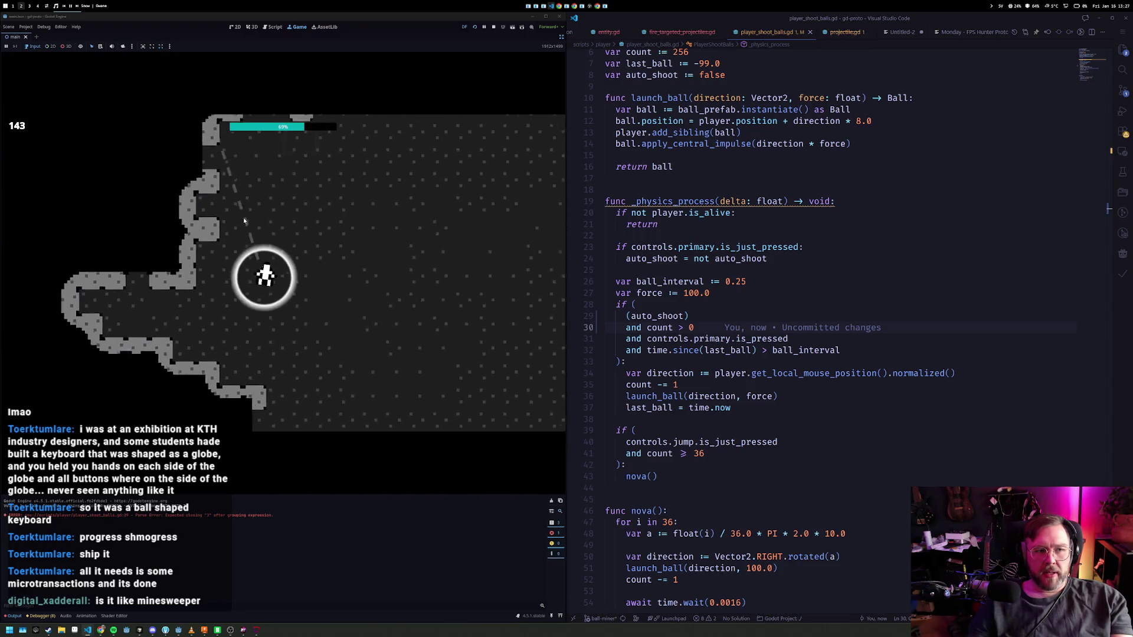
pyautogui.press('d')
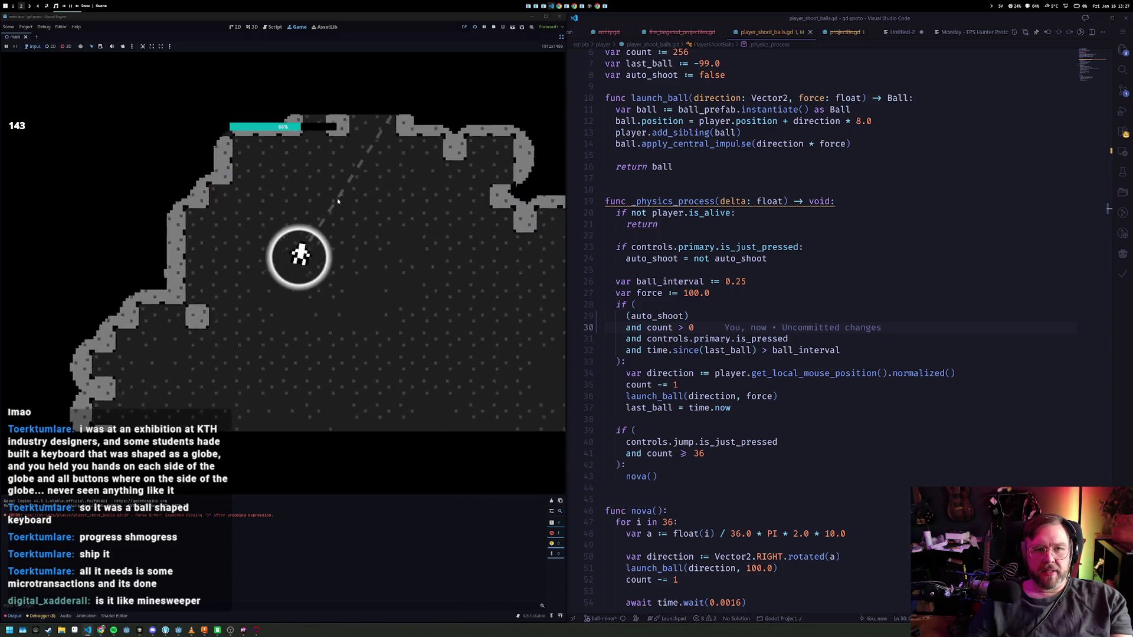
pyautogui.press('d')
pyautogui.press('space')
pyautogui.press('a')
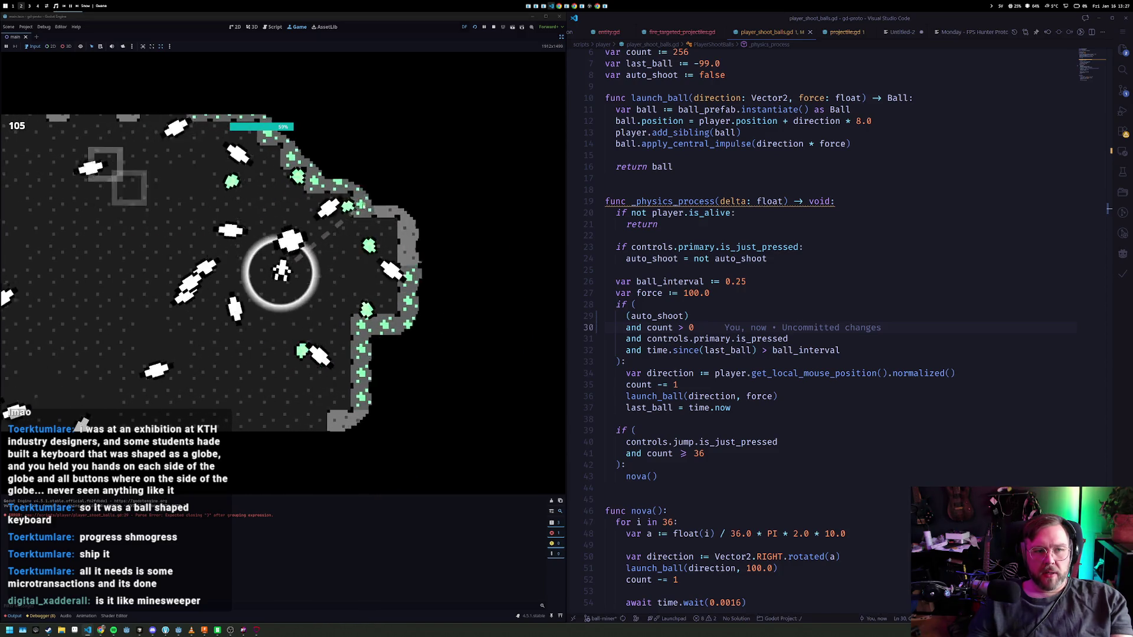
pyautogui.press('a')
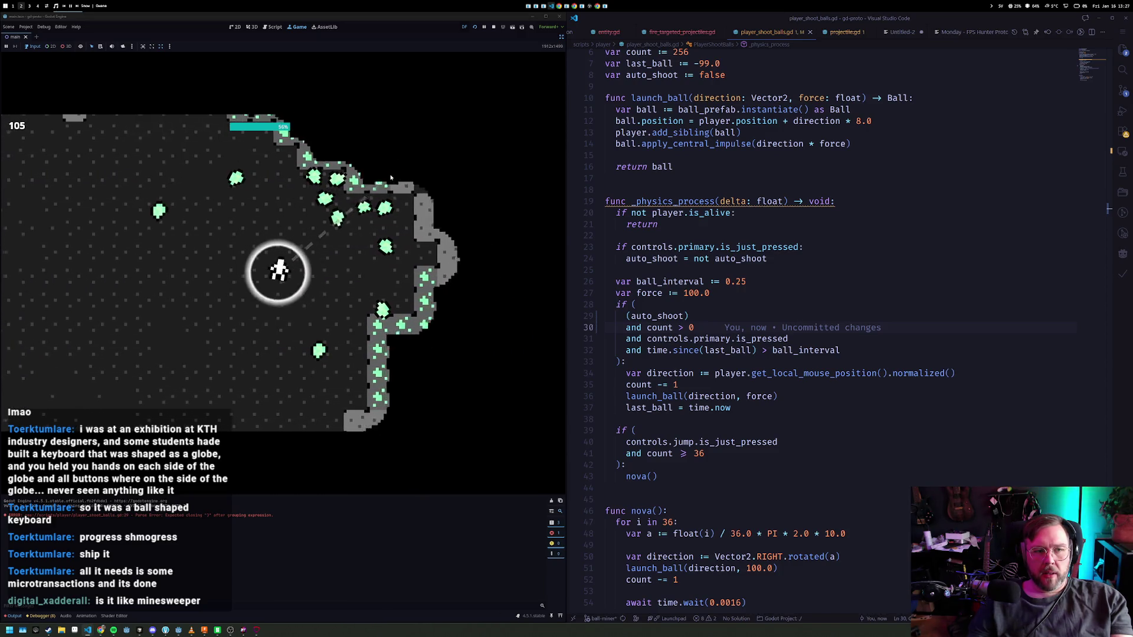
# - Fire balls at the green gems and break cave walls with ball rings while moving through the cave
pyautogui.click(393, 177)
pyautogui.press('d')
pyautogui.click(407, 179)
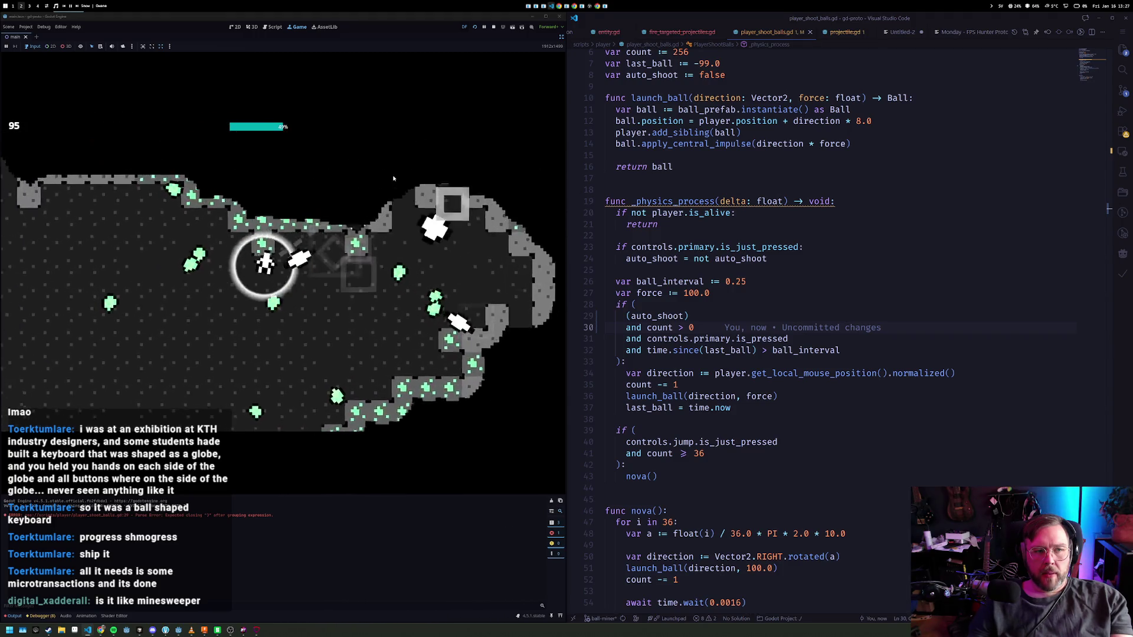
pyautogui.press('d')
pyautogui.press('space')
pyautogui.press('d')
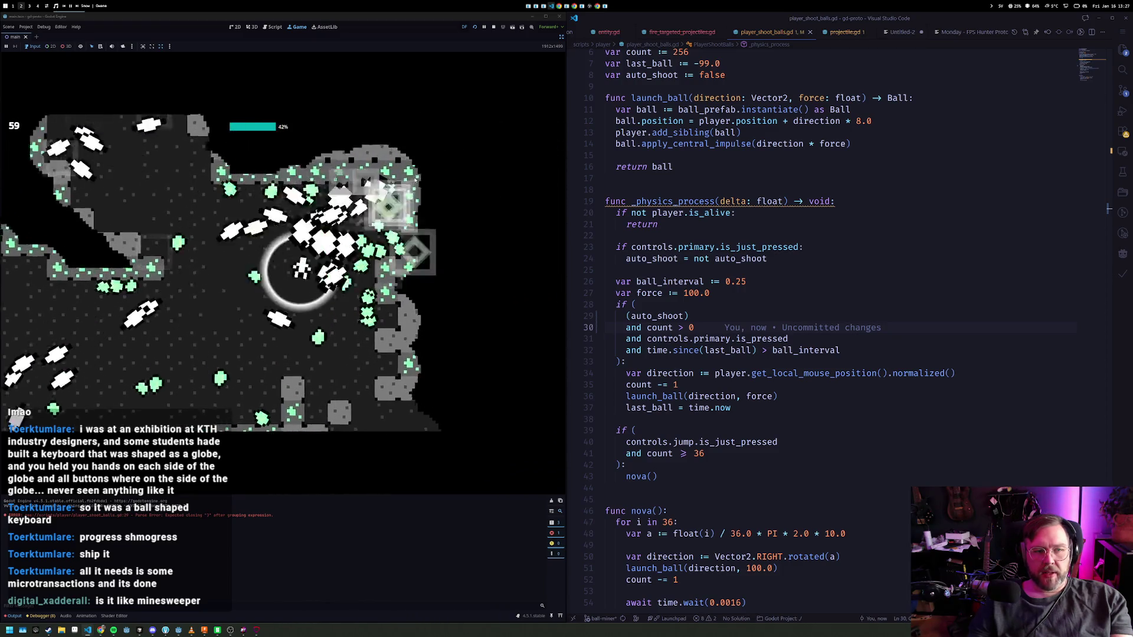
pyautogui.press('space')
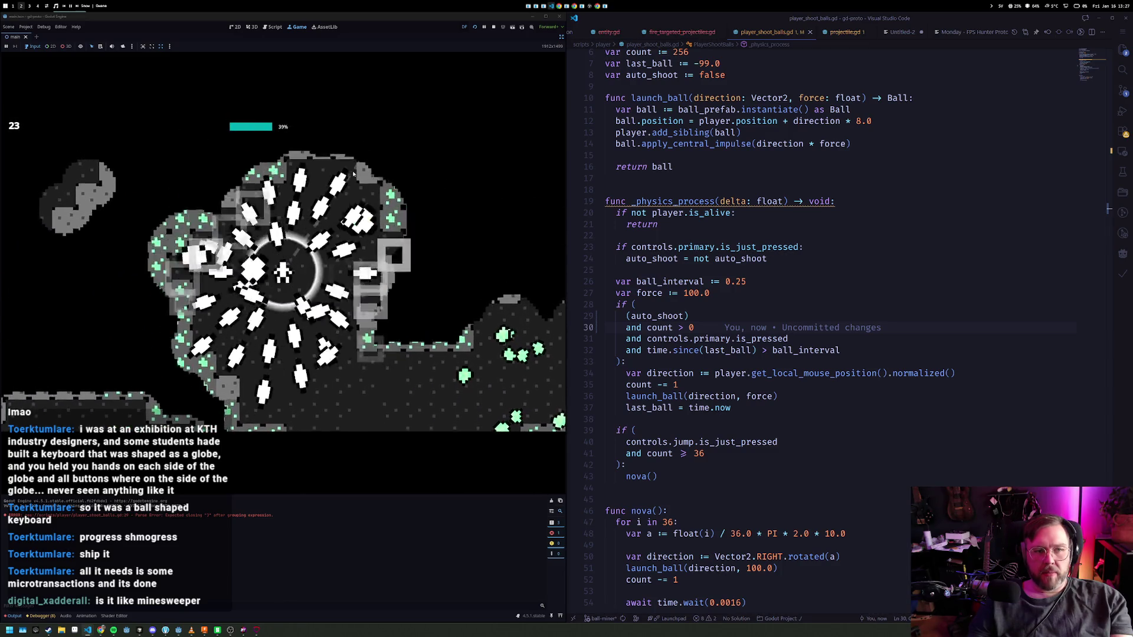
pyautogui.press('a')
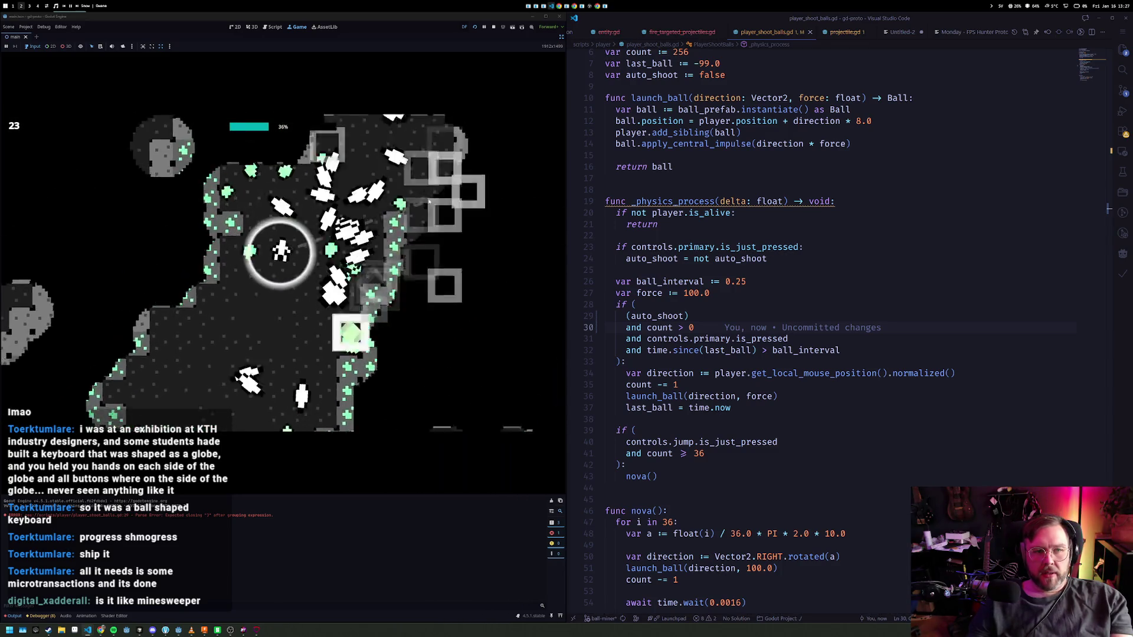
pyautogui.press('a')
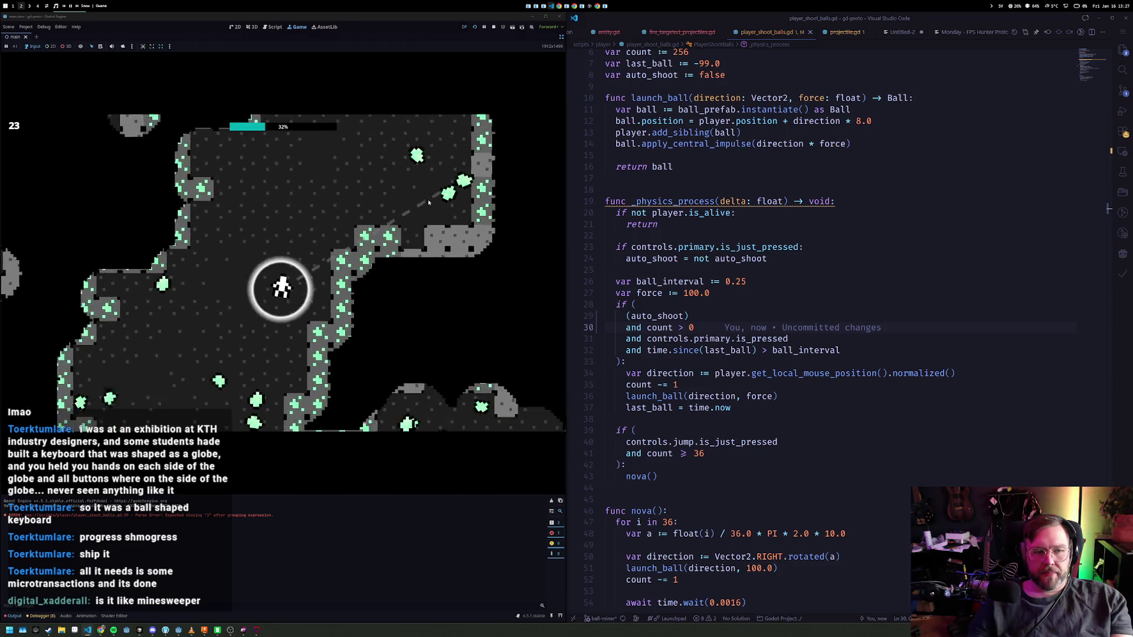
pyautogui.press('a')
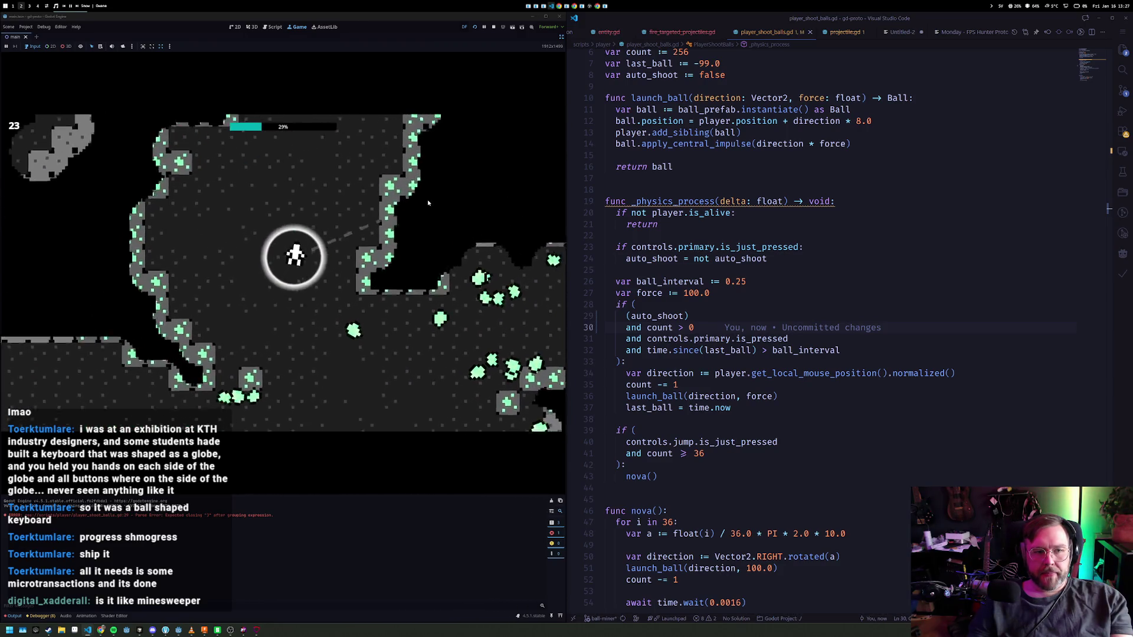
pyautogui.press('a')
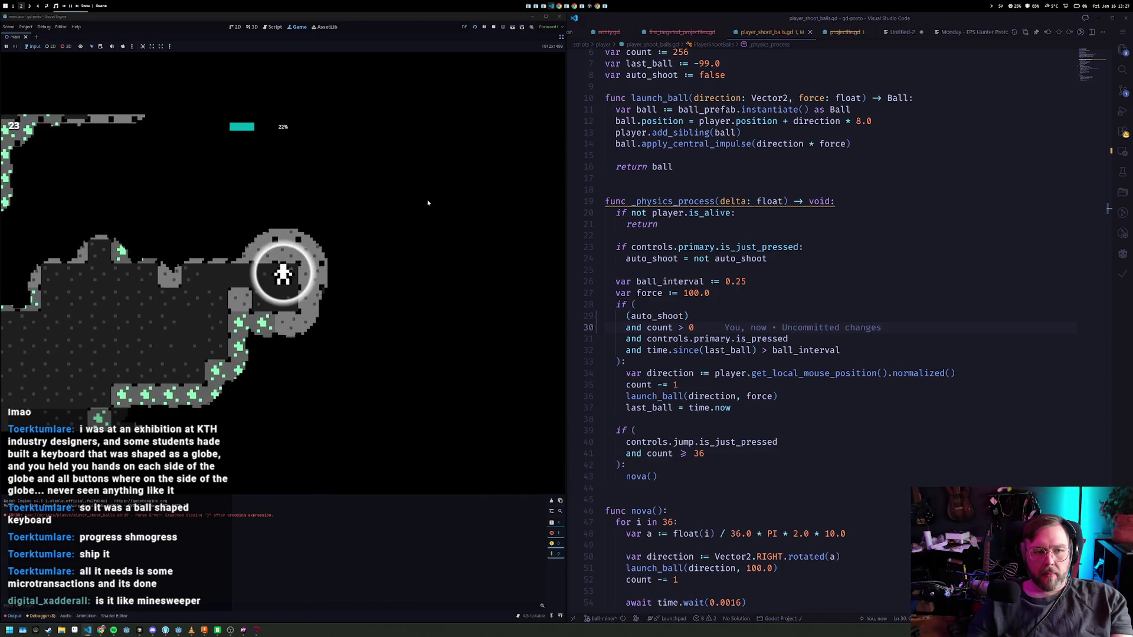
# - Keep firing balls while moving left until the bar hits 0%, then stop the game
pyautogui.click(393, 201)
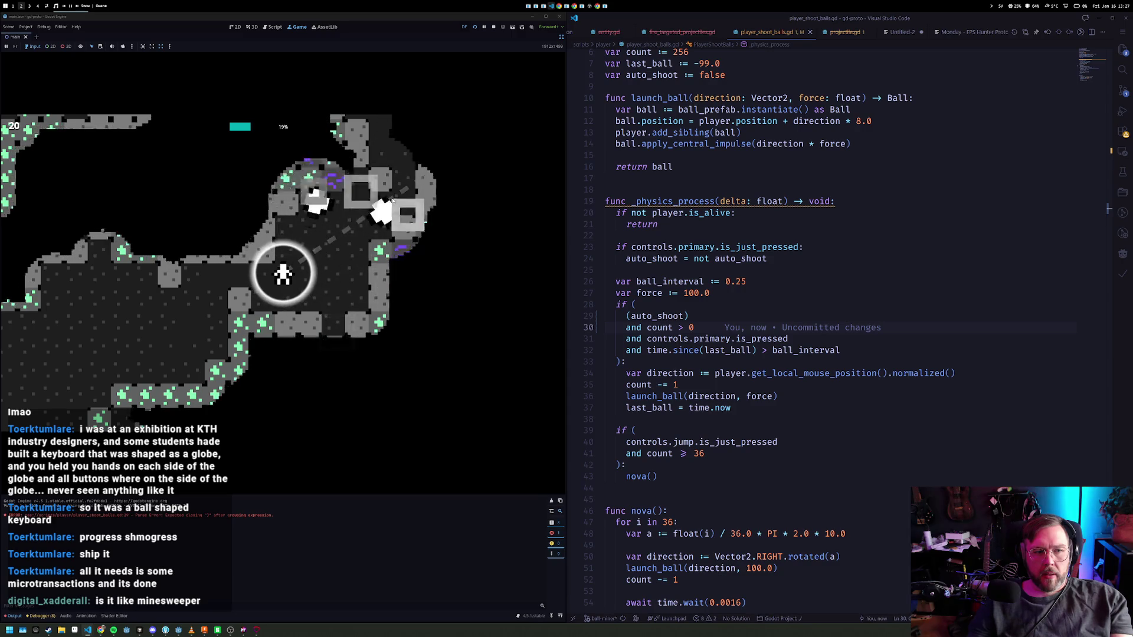
pyautogui.press('a')
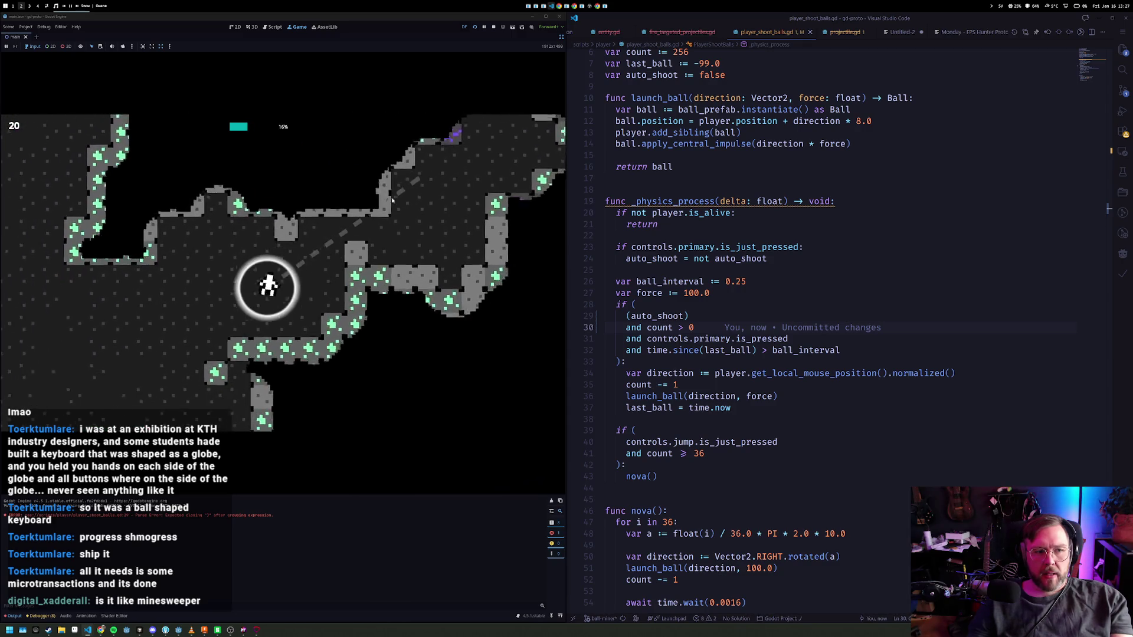
pyautogui.press('a')
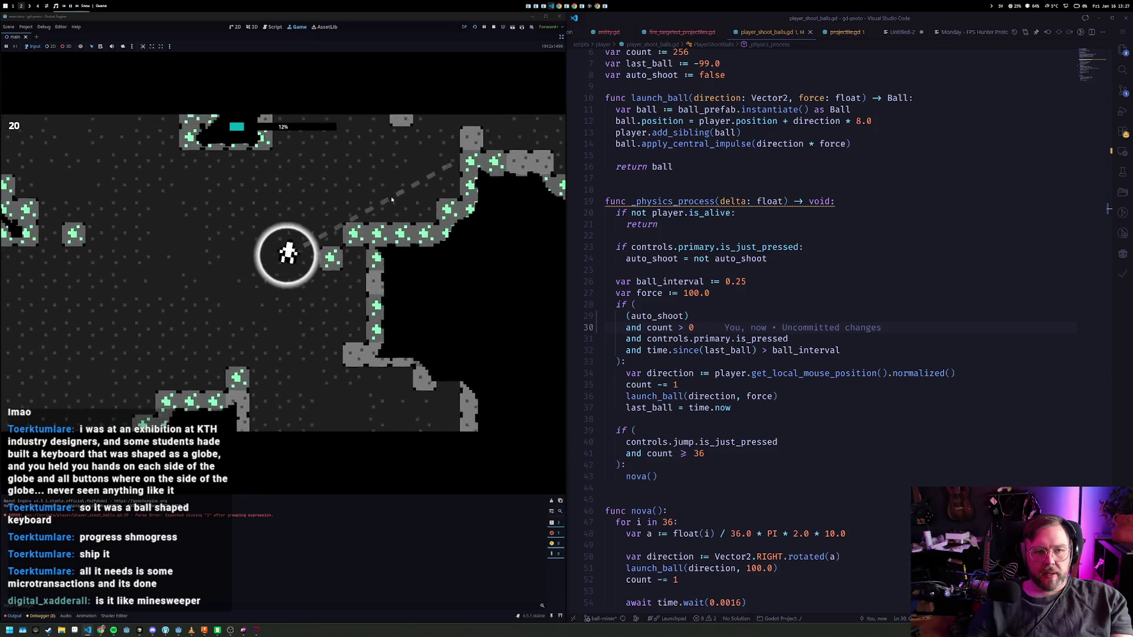
pyautogui.press('a')
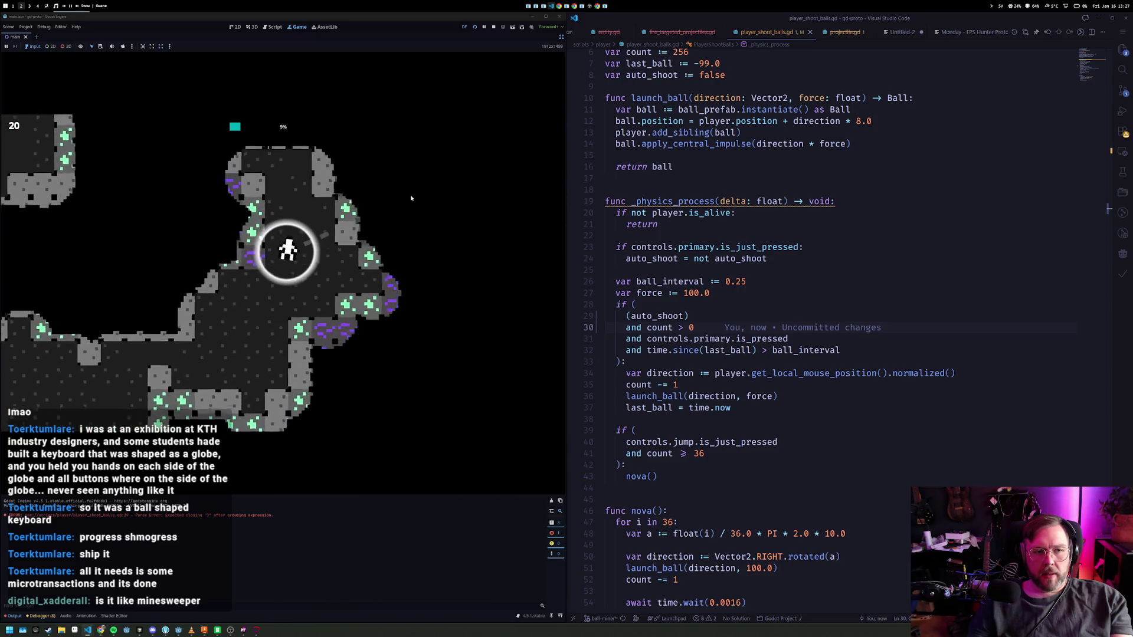
pyautogui.press('a')
pyautogui.click(280, 219)
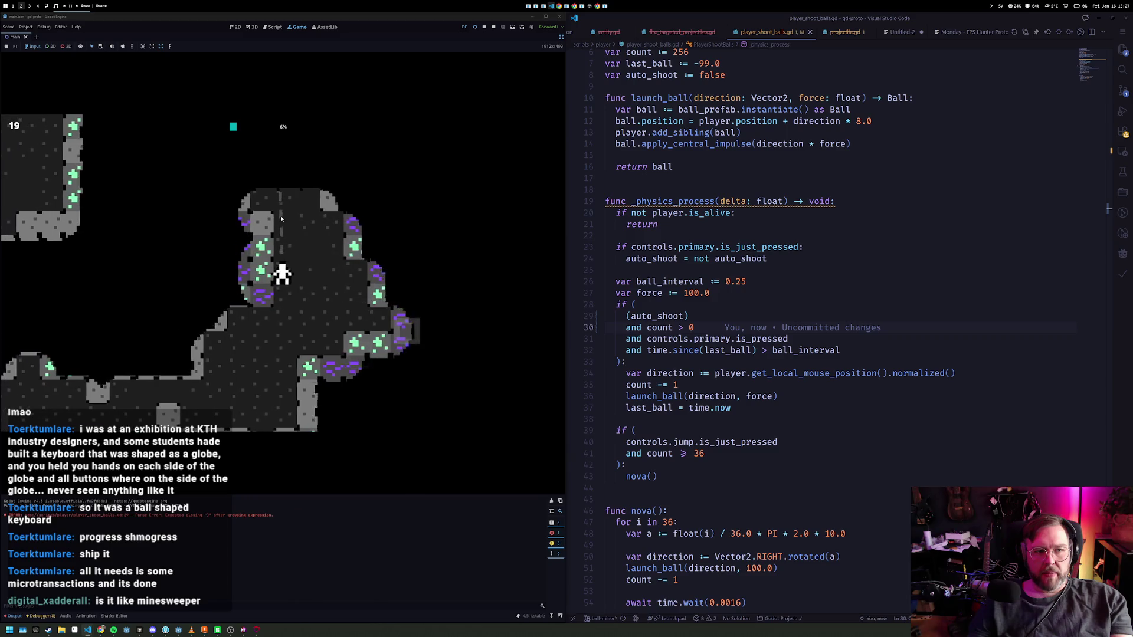
pyautogui.press('w')
pyautogui.click(265, 219)
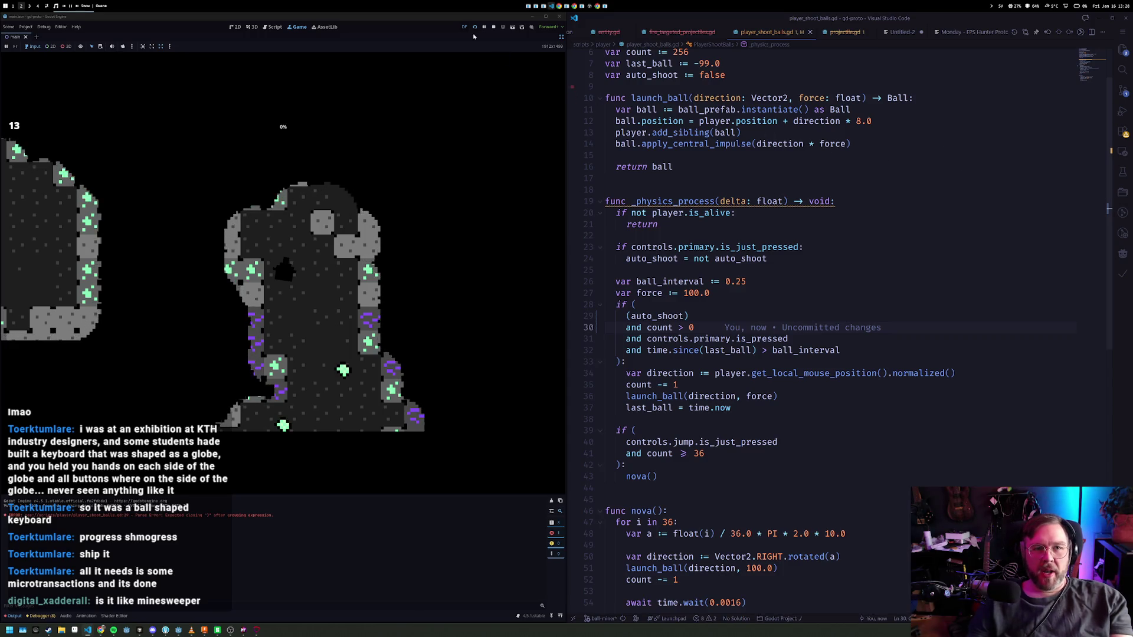
pyautogui.click(494, 28)
# - Switch from the stopped game over to the Fork window
pyautogui.hotkey('alt', 'Tab')
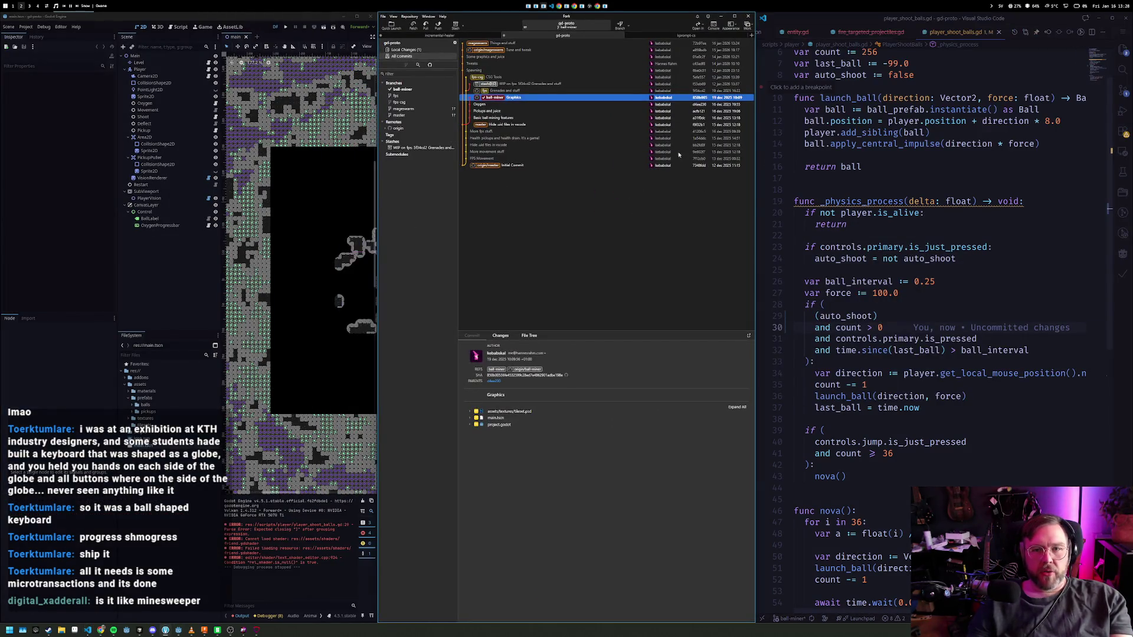
pyautogui.click(920, 194)
pyautogui.hotkey('ctrl', 'n')
pyautogui.press('Return')
pyautogui.press('Return')
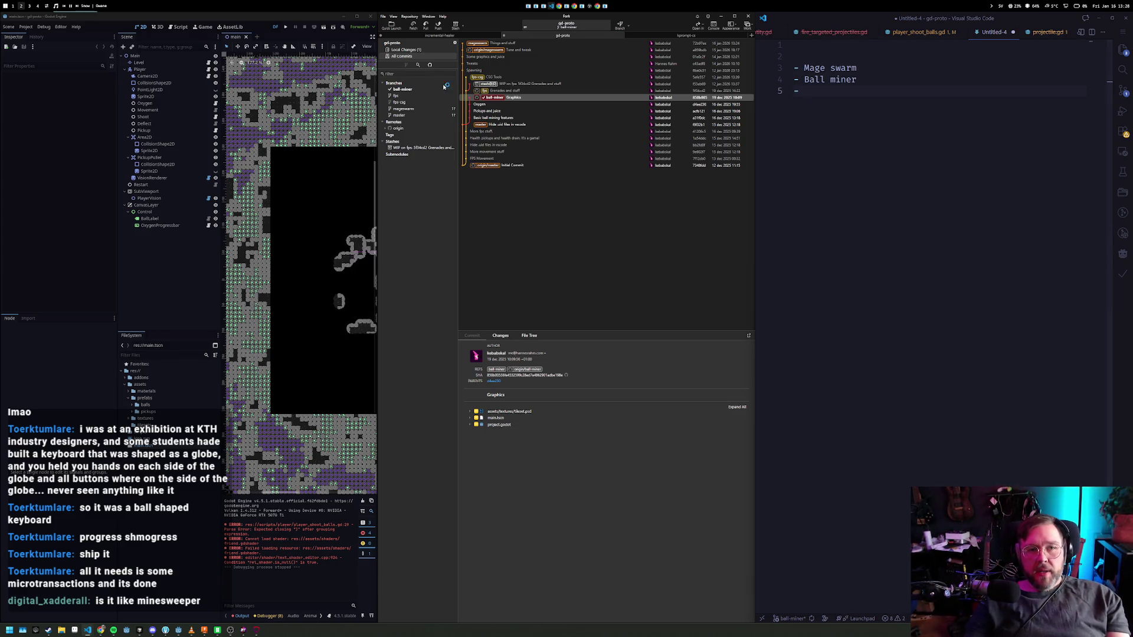
# - Browse the fps-csg commits and Local Changes, then double-click fps-csg to start its checkout
pyautogui.click(401, 102)
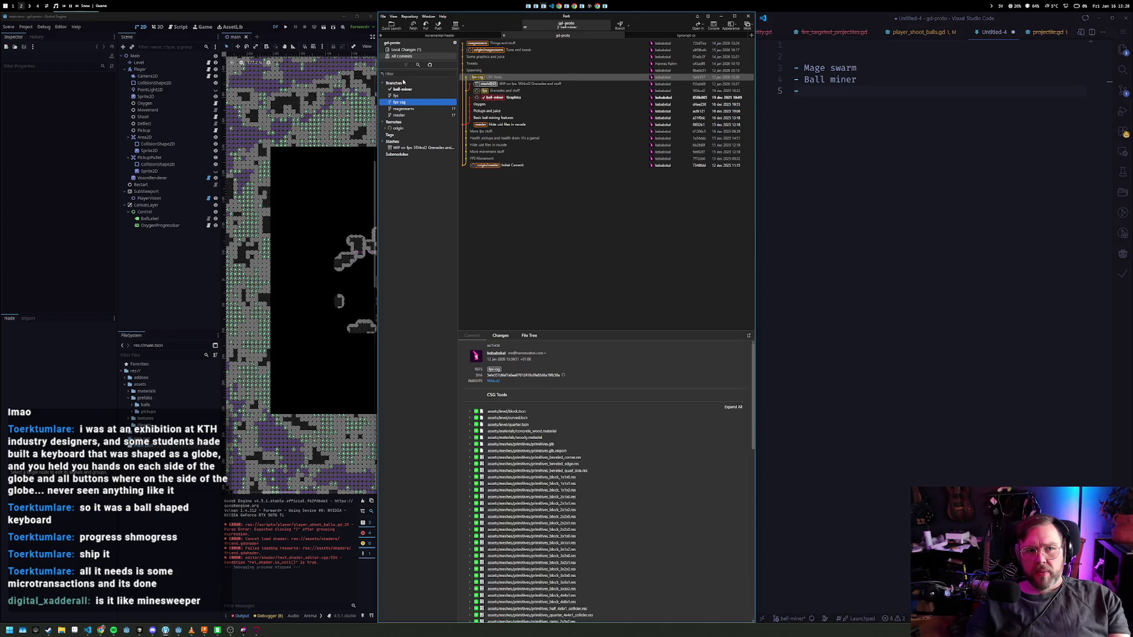
pyautogui.click(408, 50)
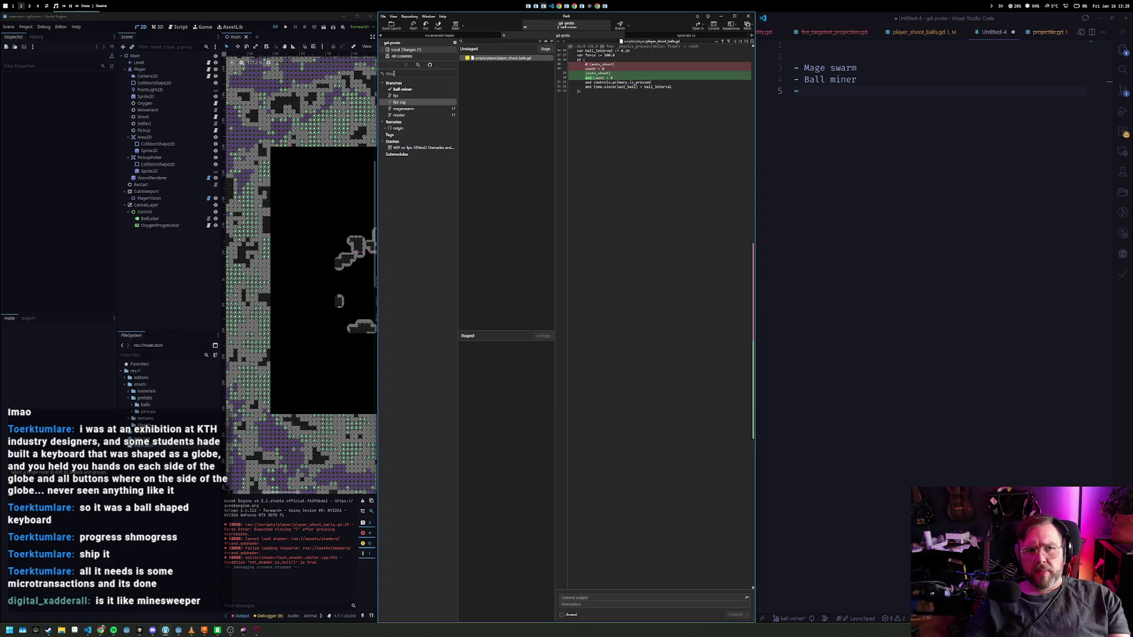
pyautogui.click(402, 90)
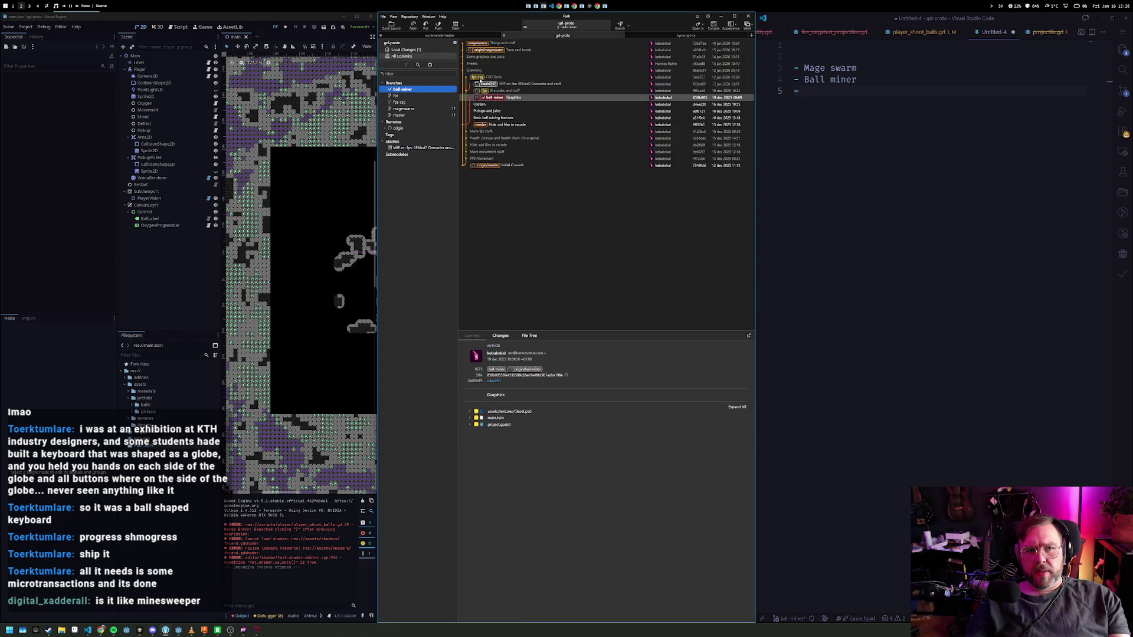
pyautogui.click(493, 77)
pyautogui.click(407, 104)
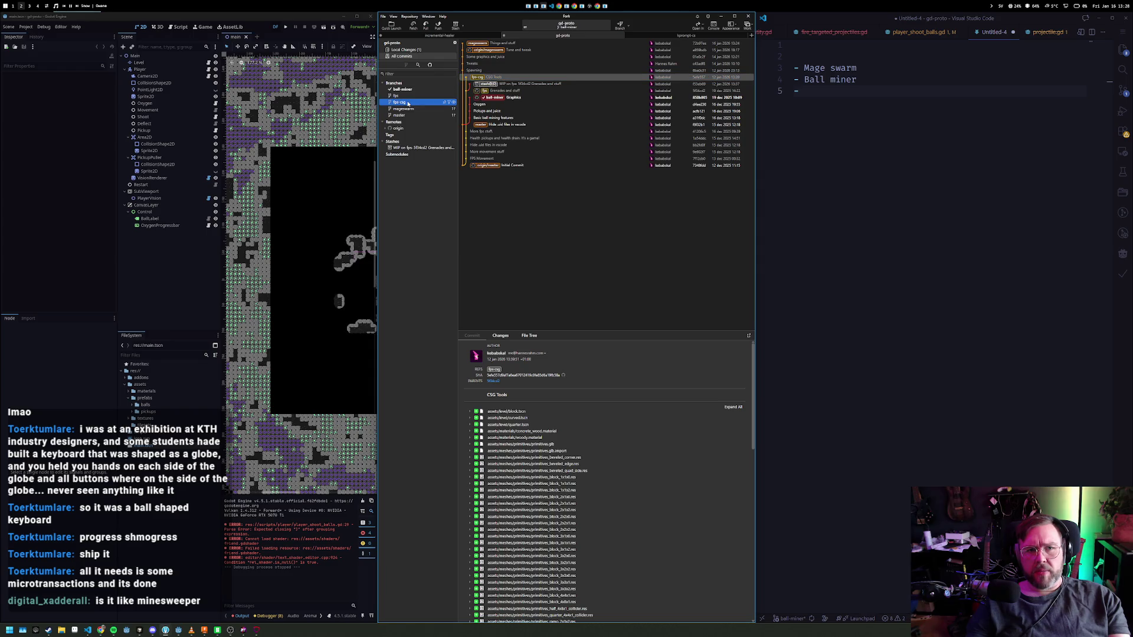
pyautogui.doubleClick(407, 103)
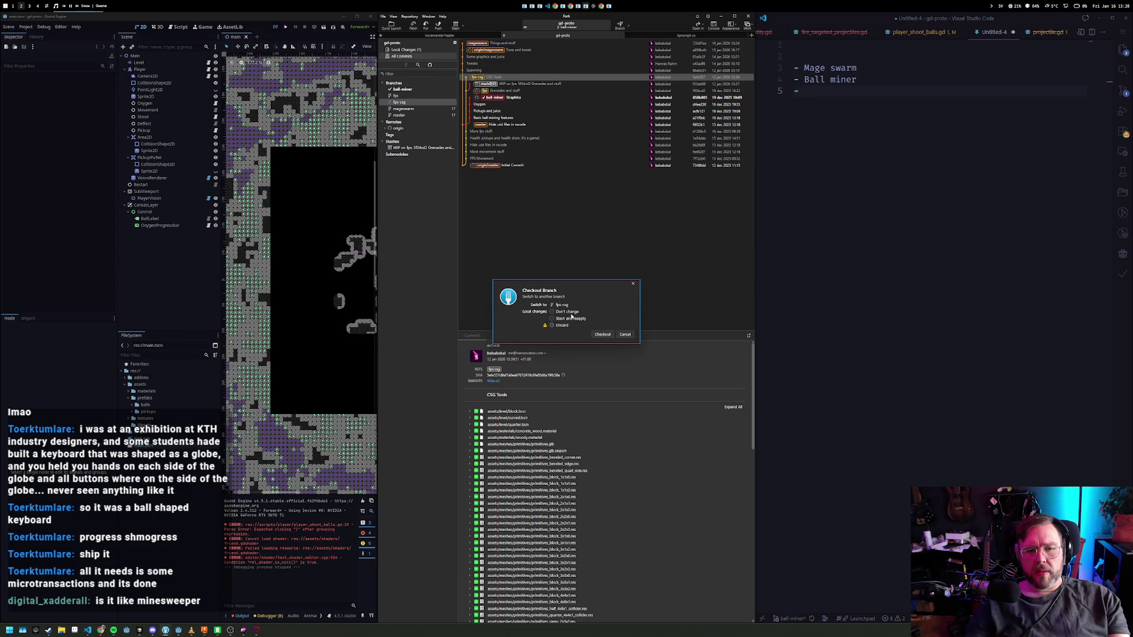
# - Discard the unstaged ball-shooting script change, check out fps-csg, and close Fork
pyautogui.click(413, 51)
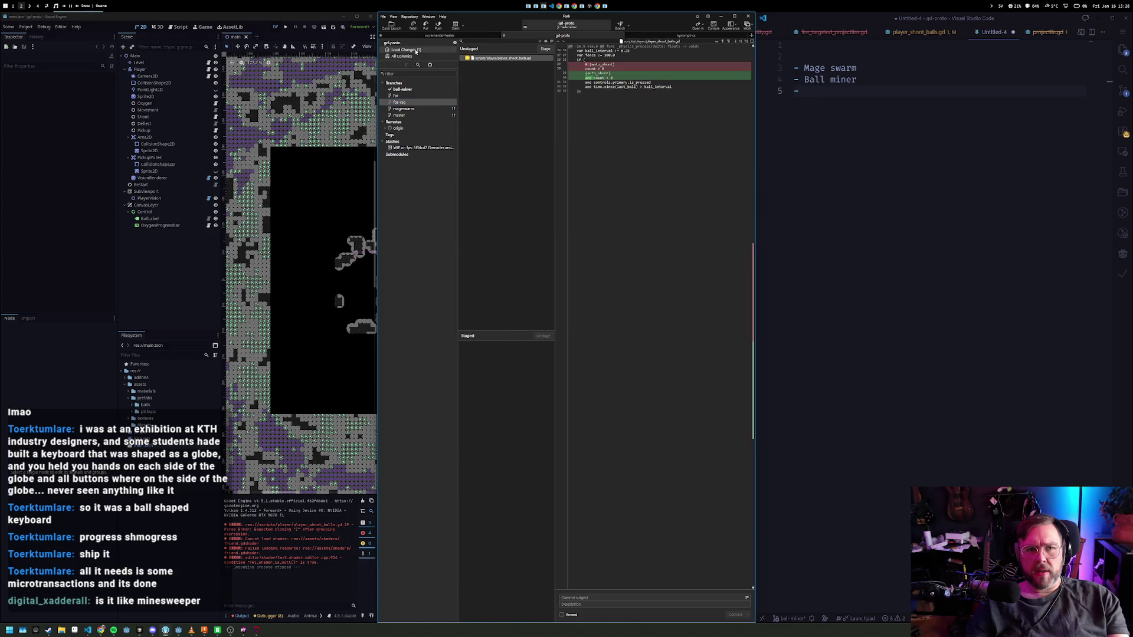
pyautogui.rightClick(504, 61)
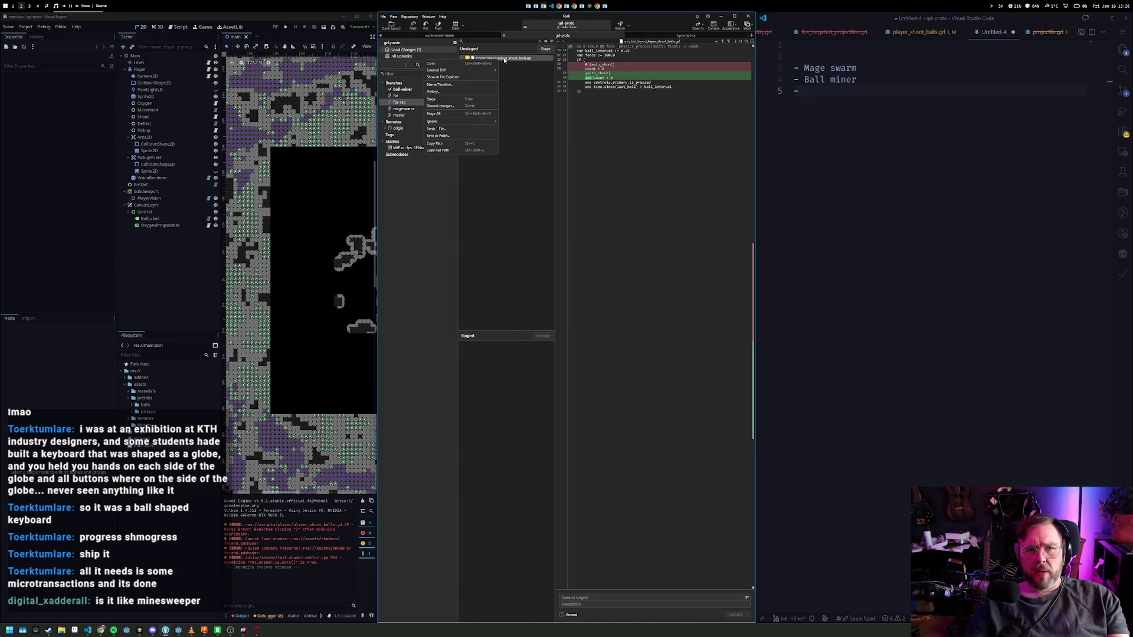
pyautogui.click(465, 107)
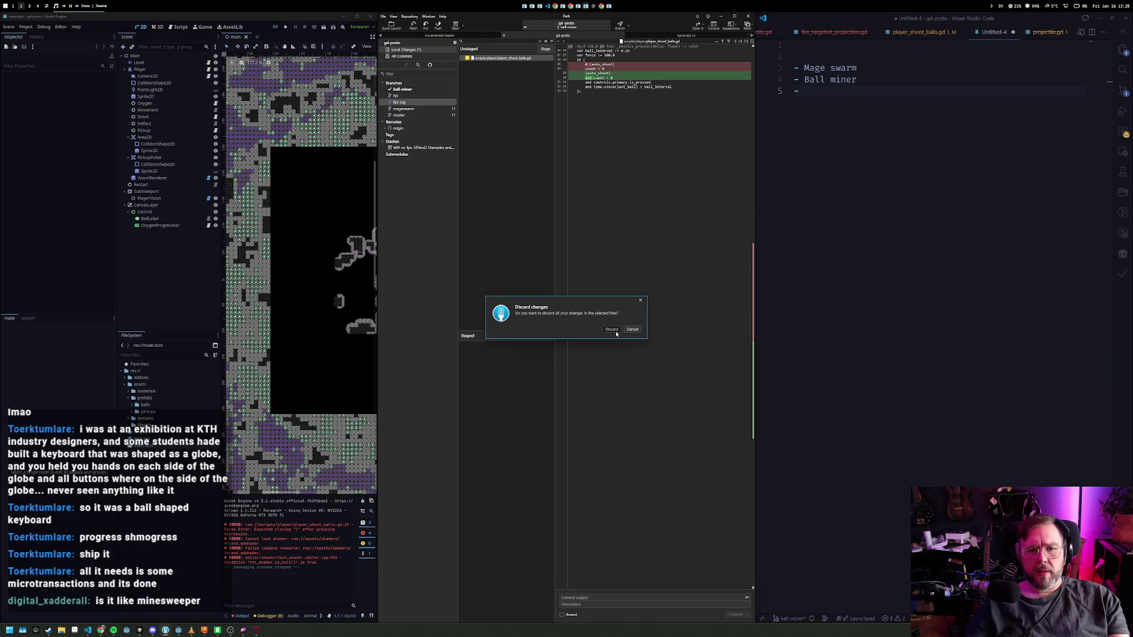
pyautogui.click(612, 330)
pyautogui.click(406, 102)
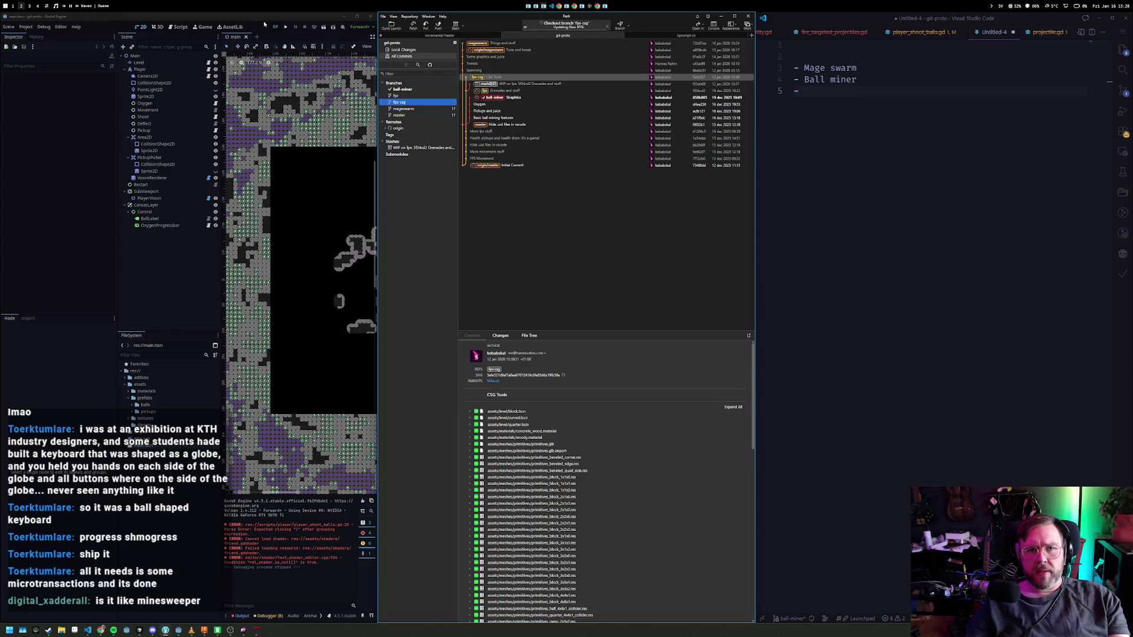
pyautogui.click(734, 15)
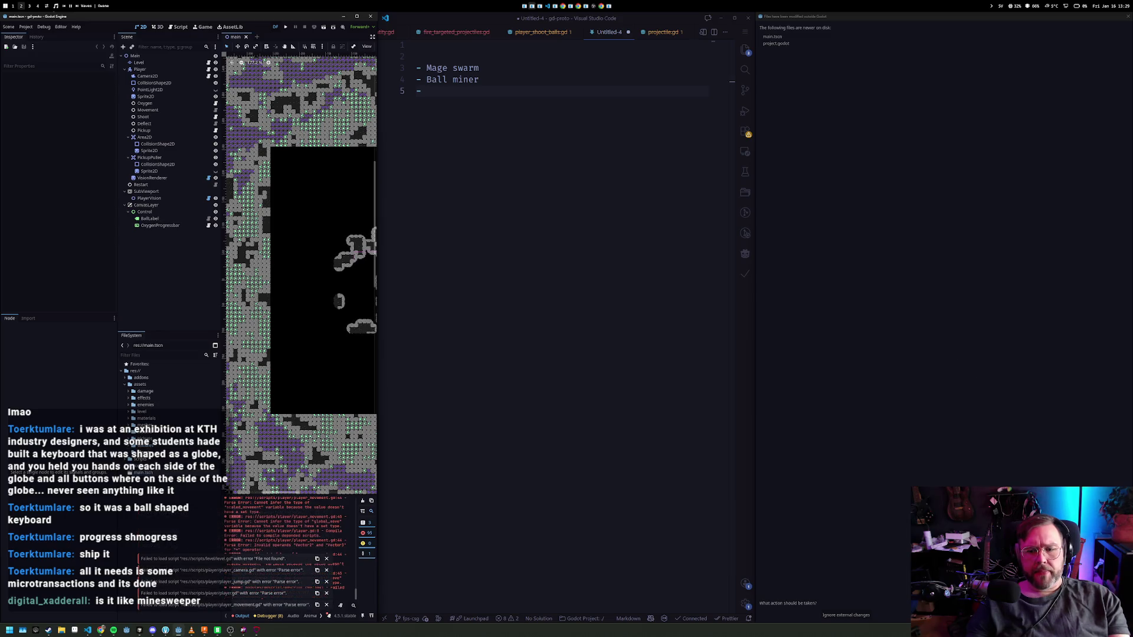
# - Run the fps-csg project and walk through the stone tunnel up onto the ledge
pyautogui.press('Escape')
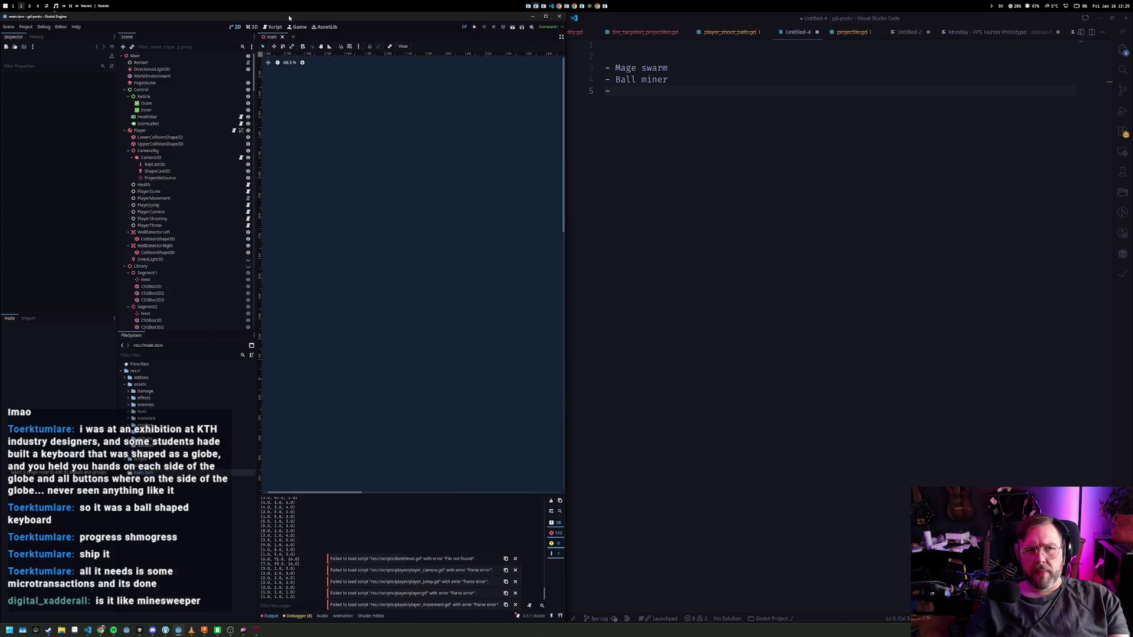
pyautogui.press('F5')
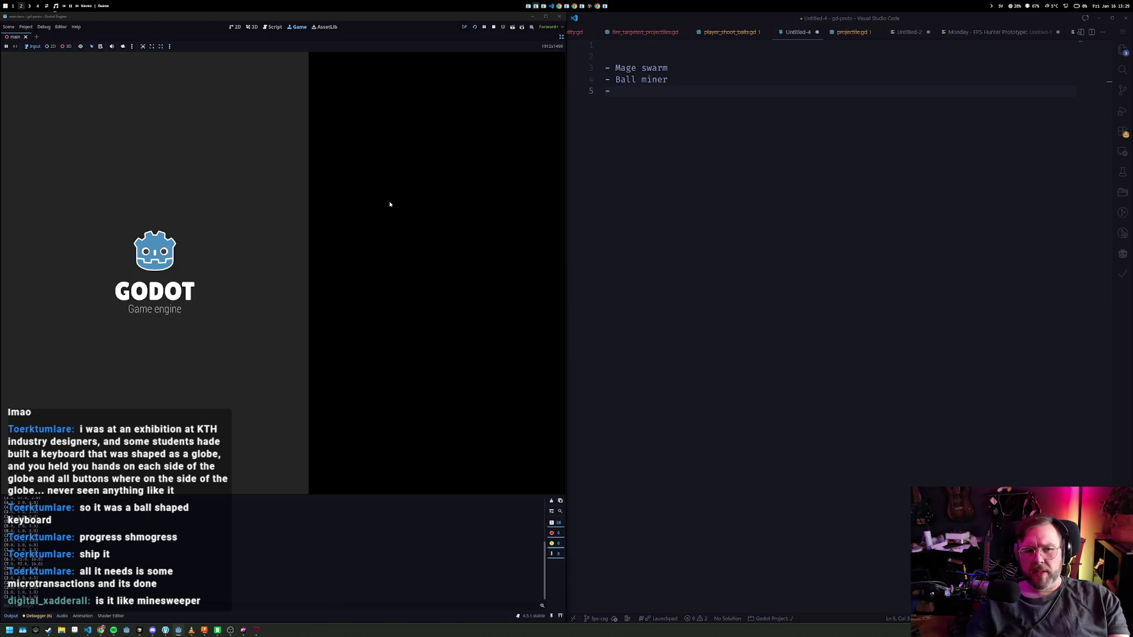
pyautogui.press('w')
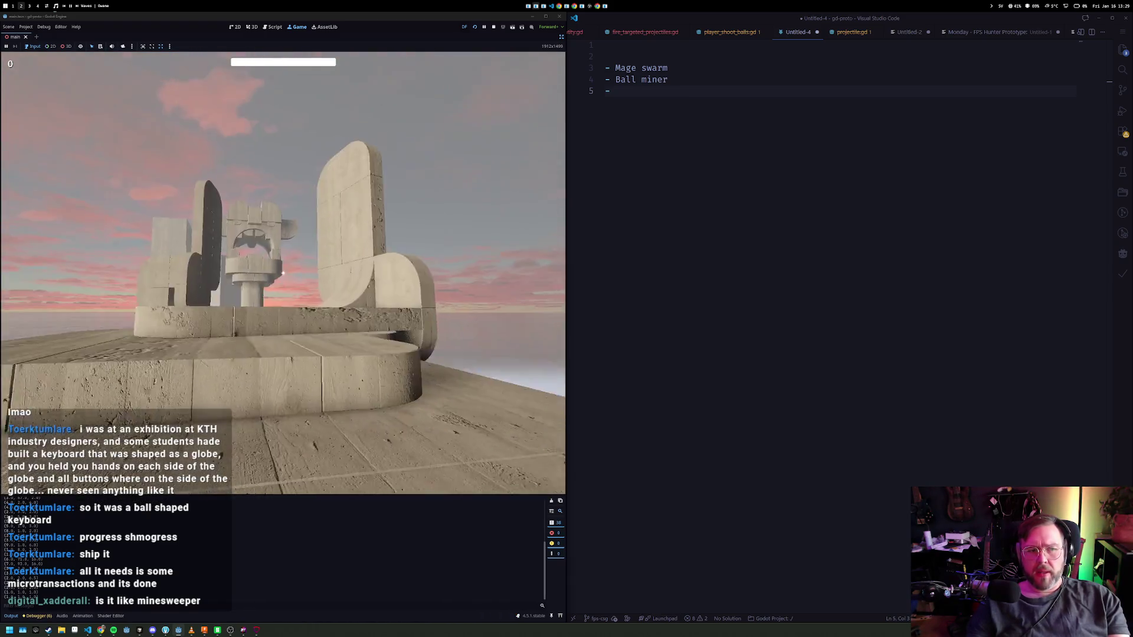
pyautogui.press('w')
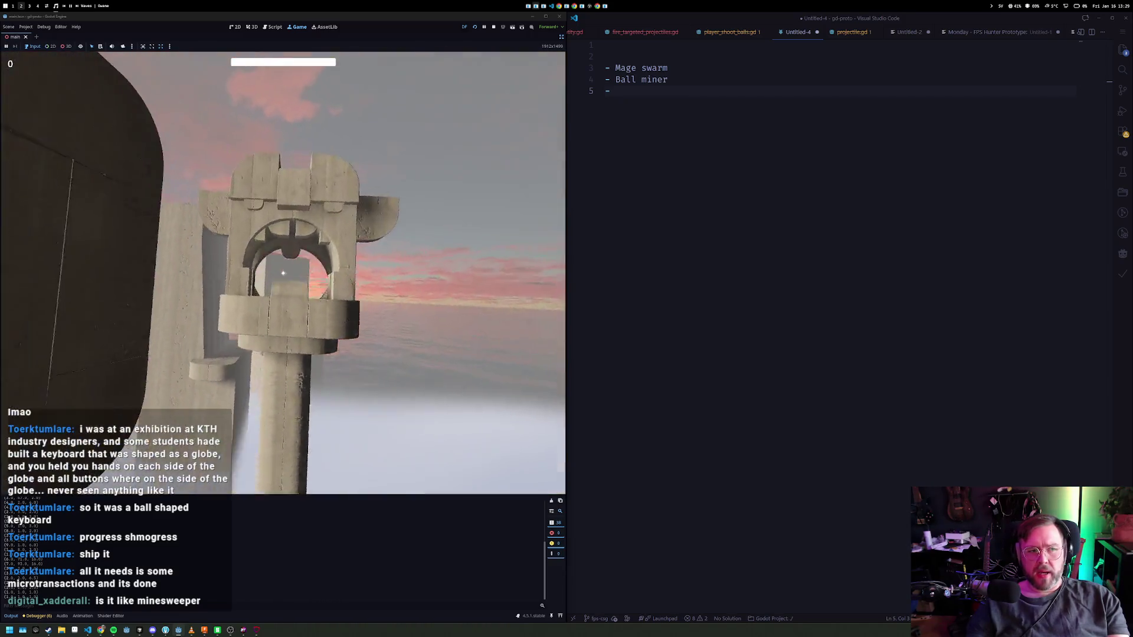
pyautogui.press('w')
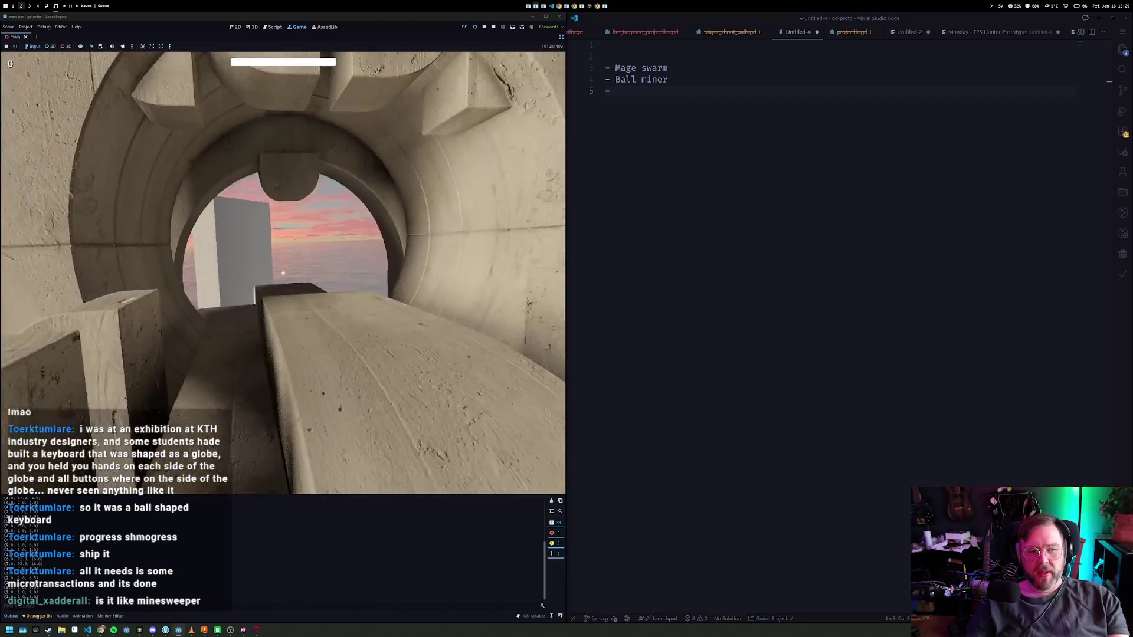
pyautogui.press('w')
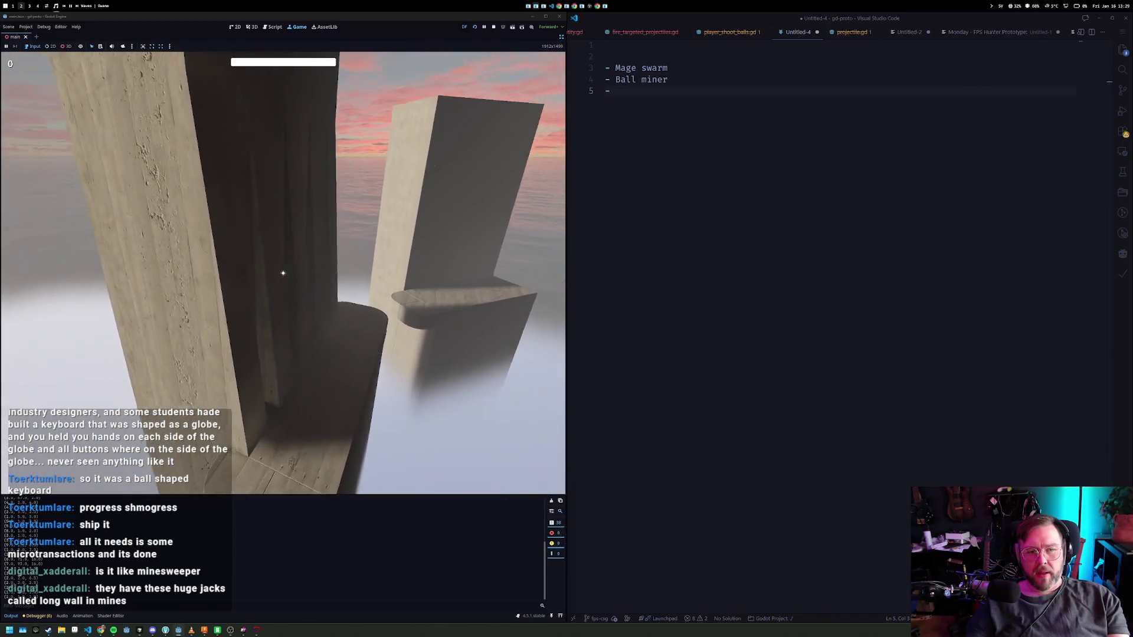
pyautogui.press('w')
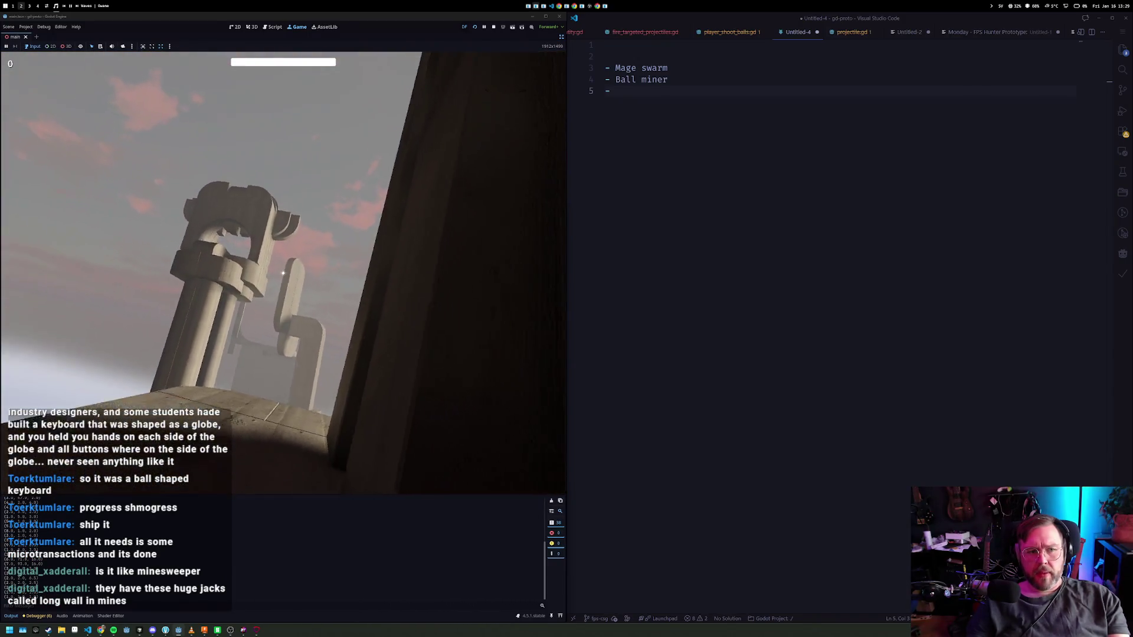
pyautogui.press('w')
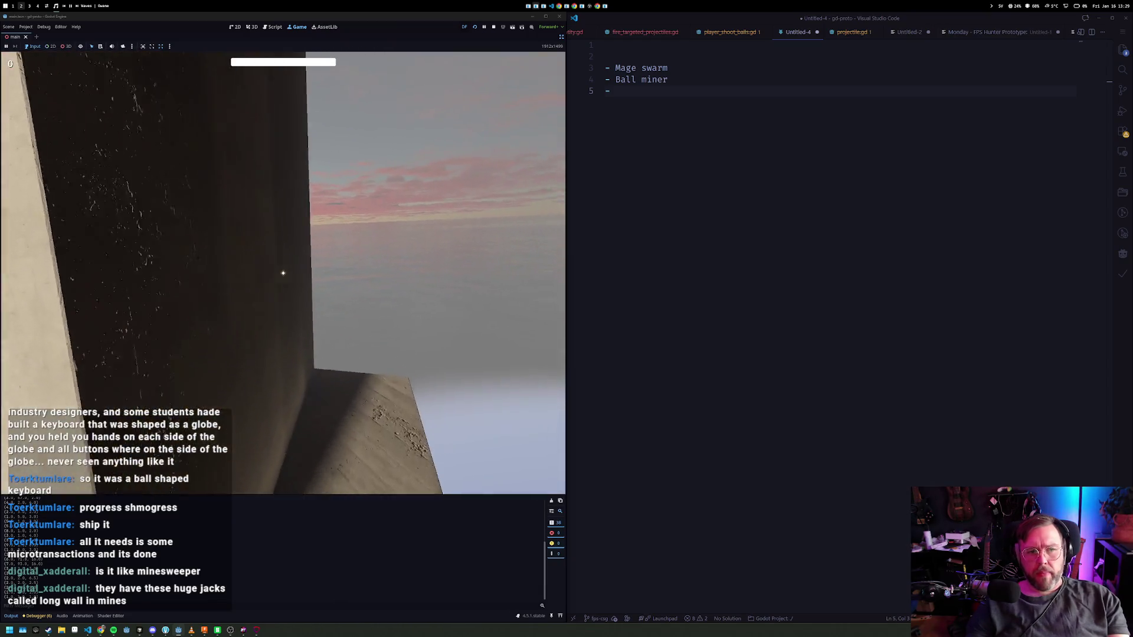
pyautogui.press('w')
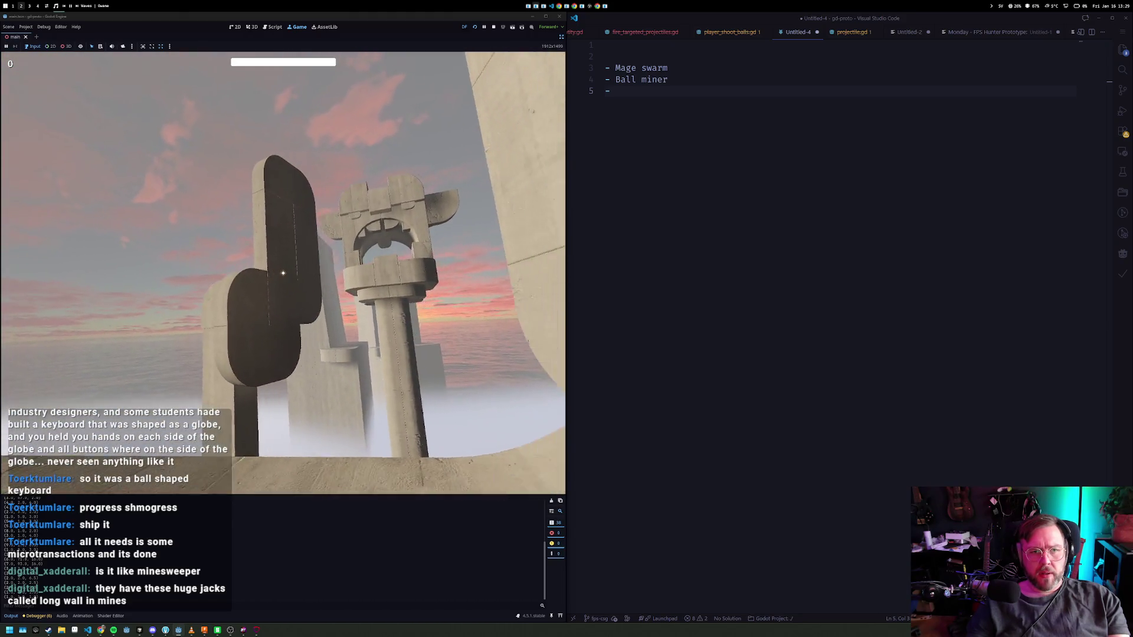
# - Walk past the stone cubes and under the tower, then switch to workspace 1
pyautogui.press('w')
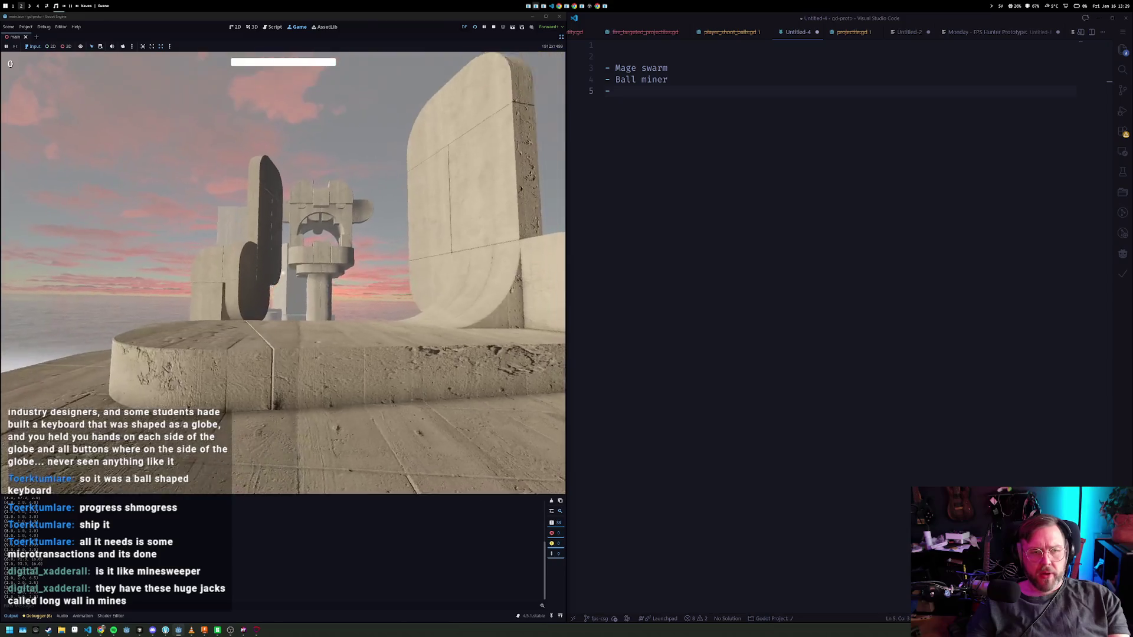
pyautogui.press('w')
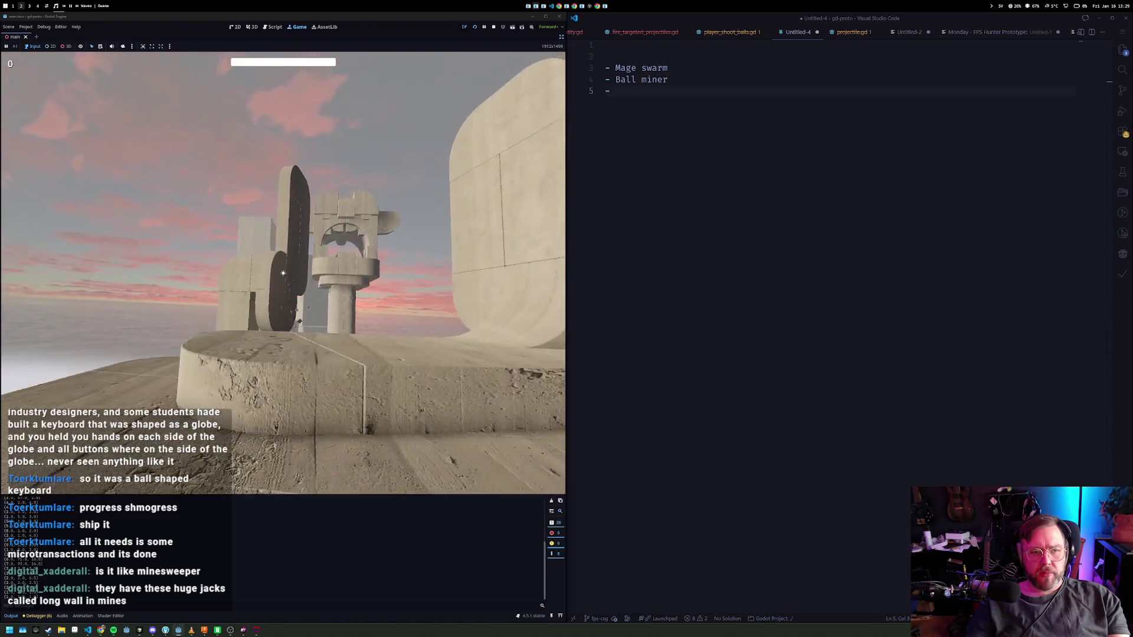
pyautogui.press('w')
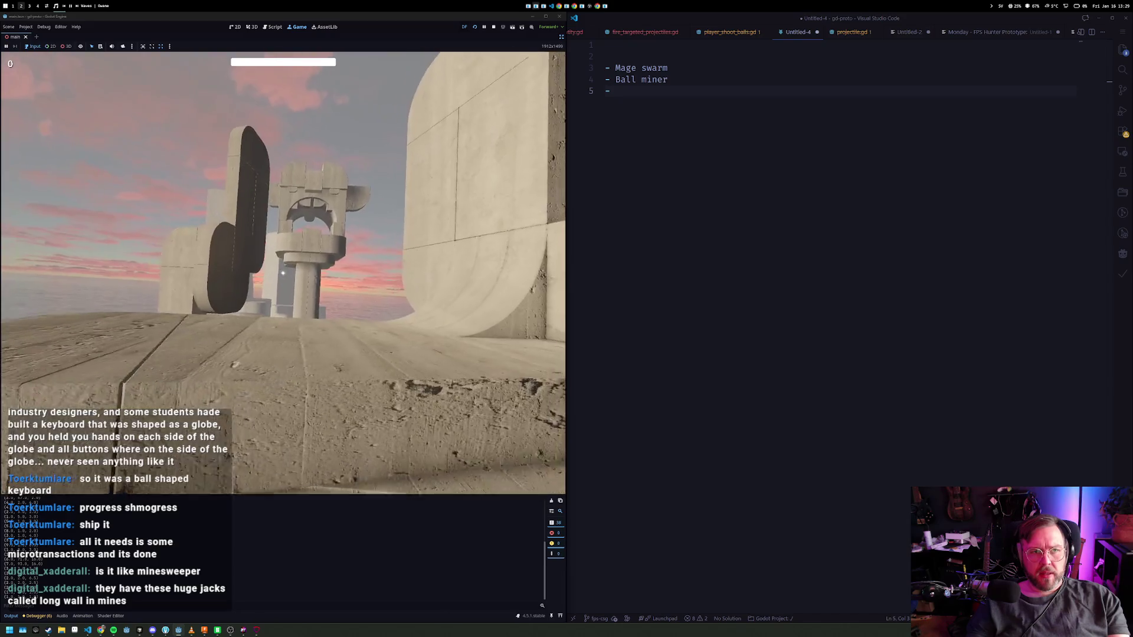
pyautogui.press('w')
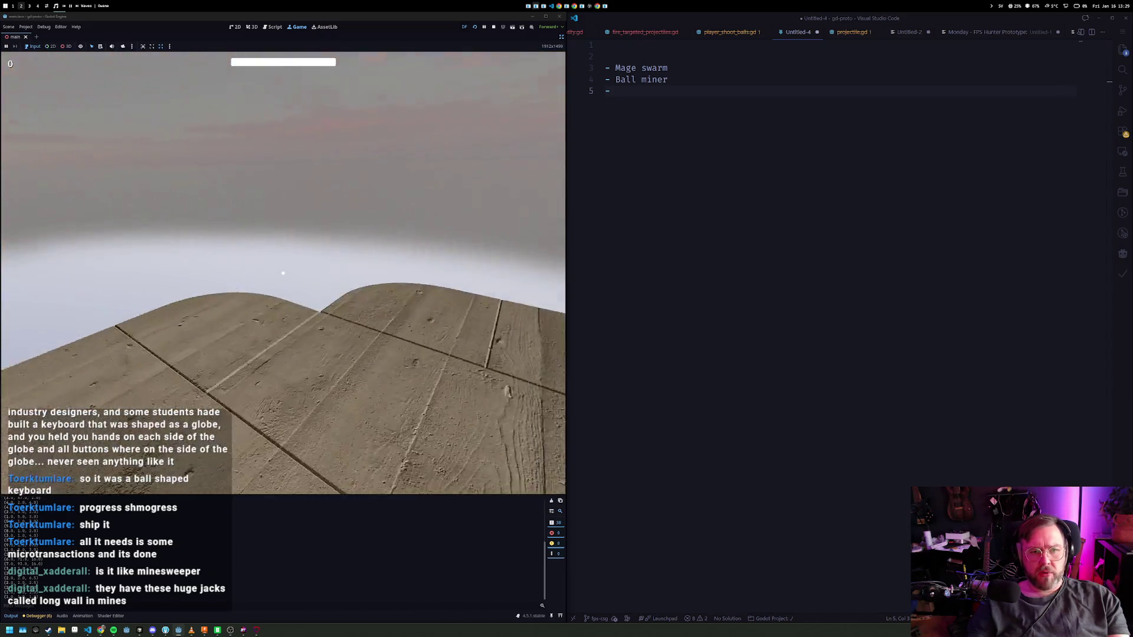
pyautogui.press('w')
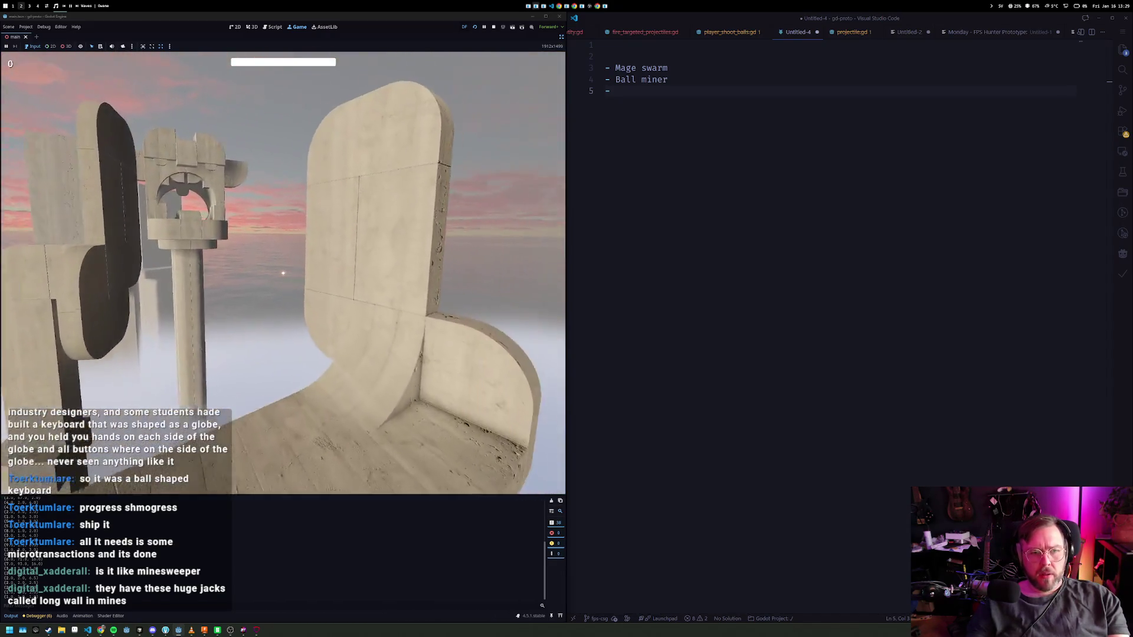
pyautogui.press('w')
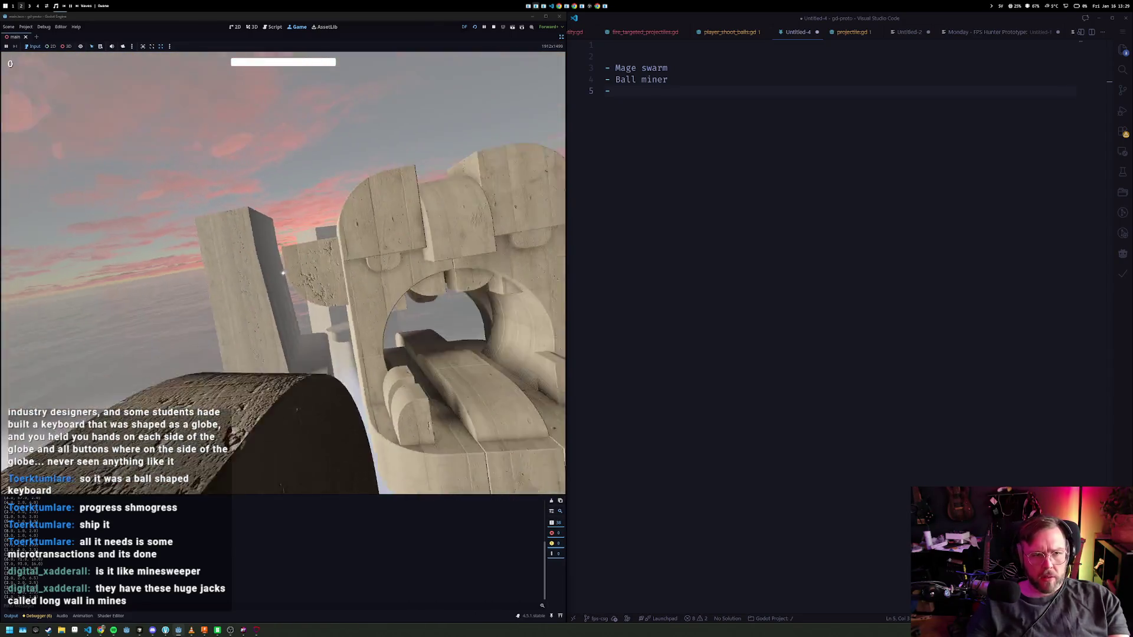
pyautogui.press('w')
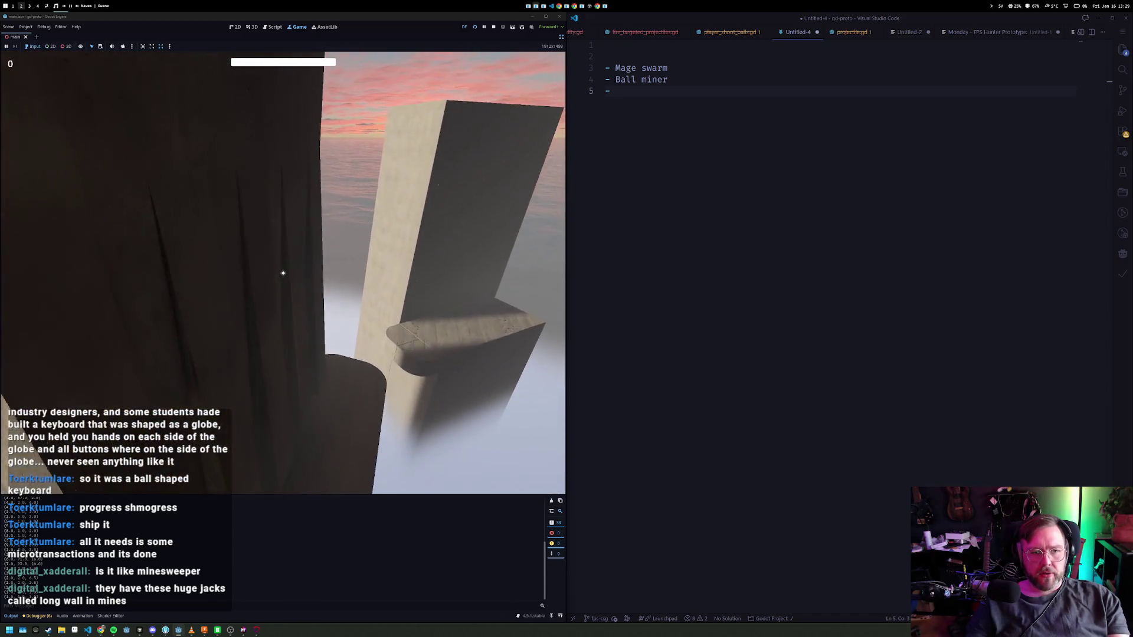
pyautogui.hotkey('alt', '1')
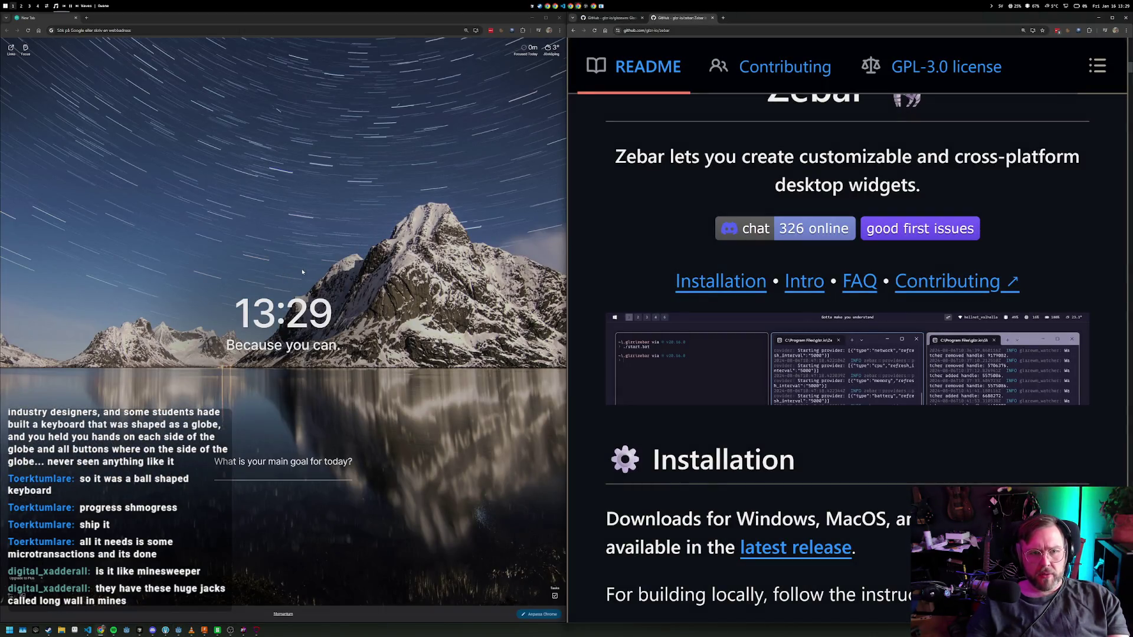
# - On workspace 2, play fps-csg fullscreen with the output panel collapsed, walk to the pillars, then stop
pyautogui.hotkey('alt', '2')
pyautogui.hotkey('alt', 'f')
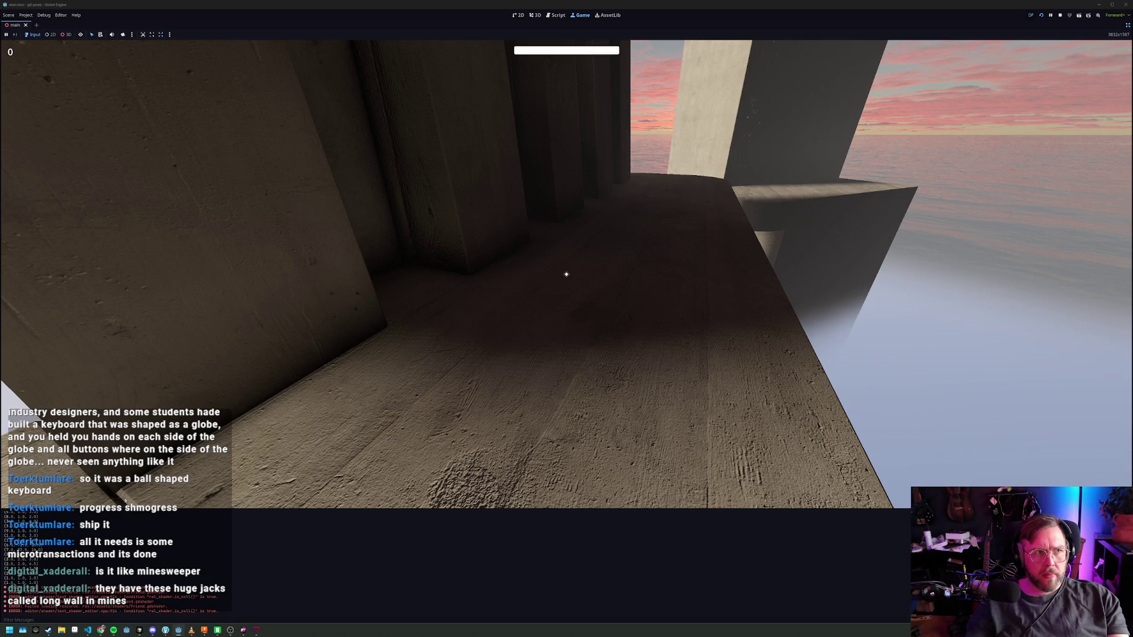
pyautogui.hotkey('alt', 'f')
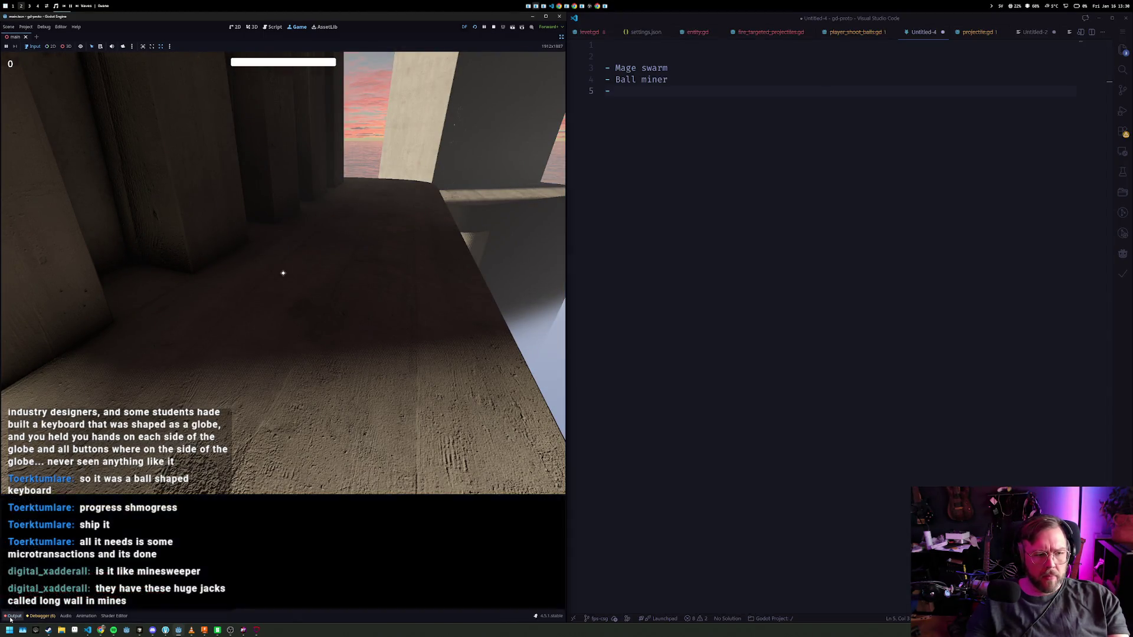
pyautogui.click(13, 616)
pyautogui.hotkey('alt', 'f')
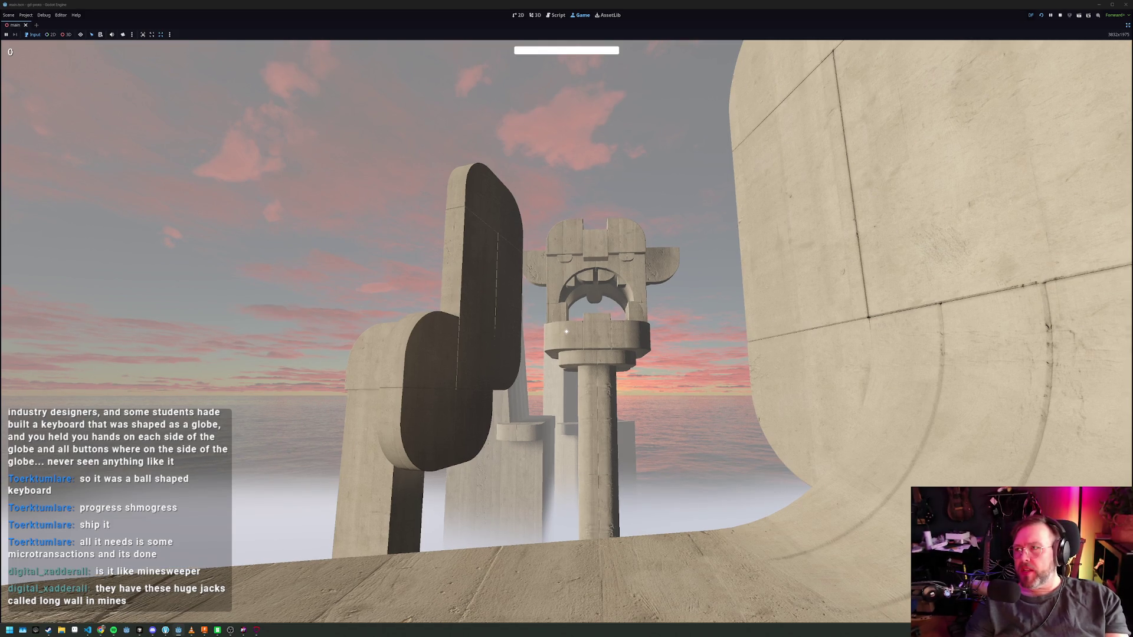
pyautogui.press('w')
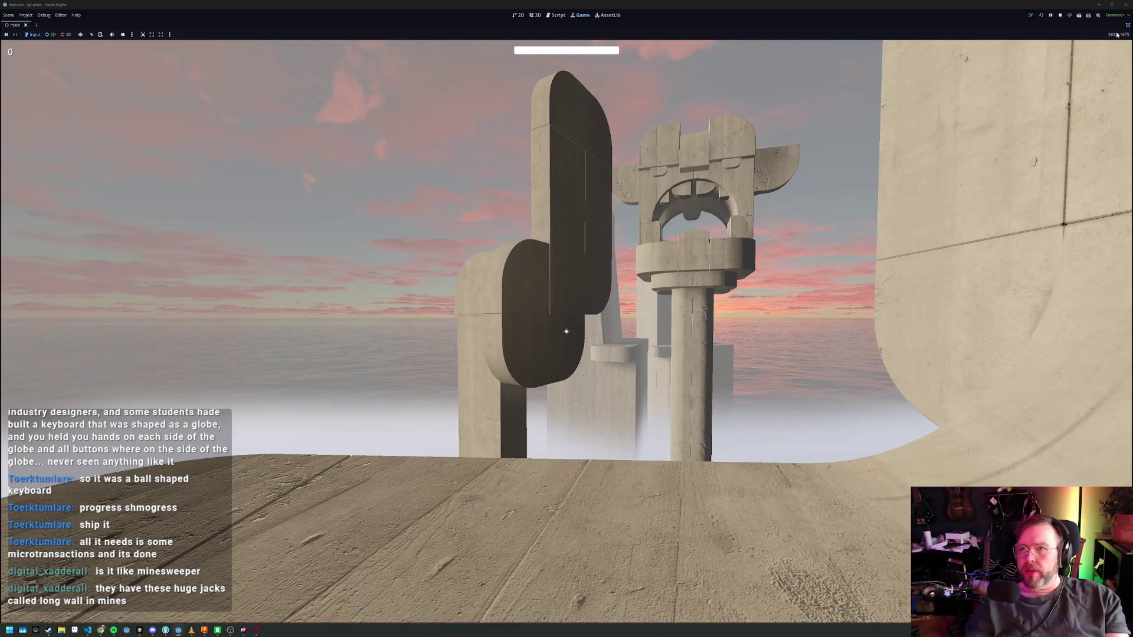
pyautogui.click(1061, 16)
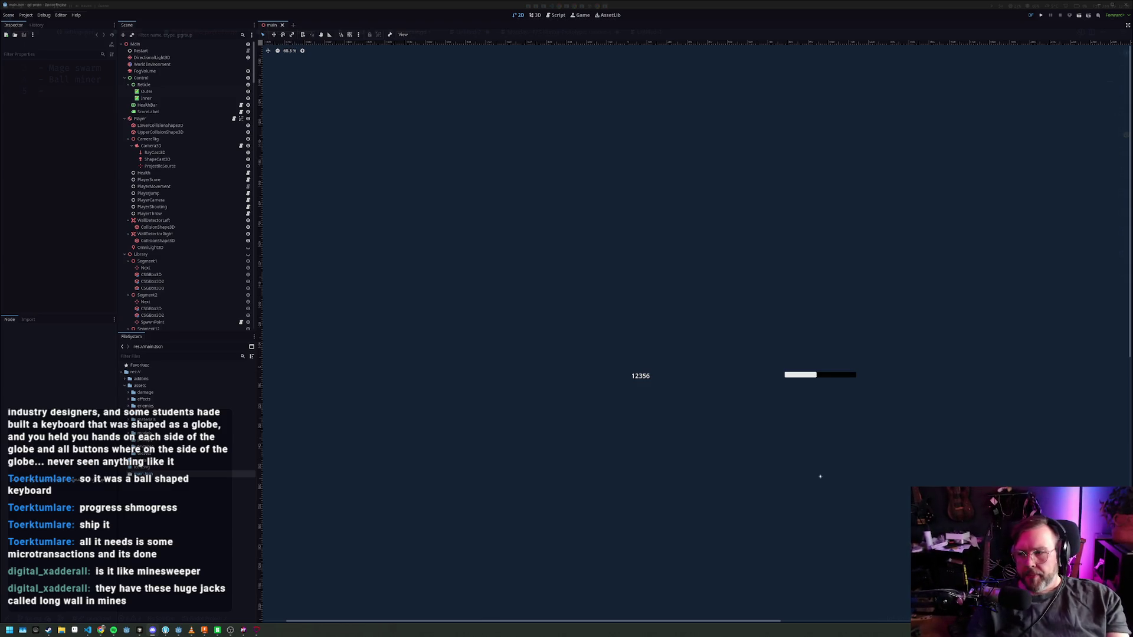
# - Bring VS Code forward from the taskbar and open player.gd via the Player node's script icon
pyautogui.moveTo(243, 631)
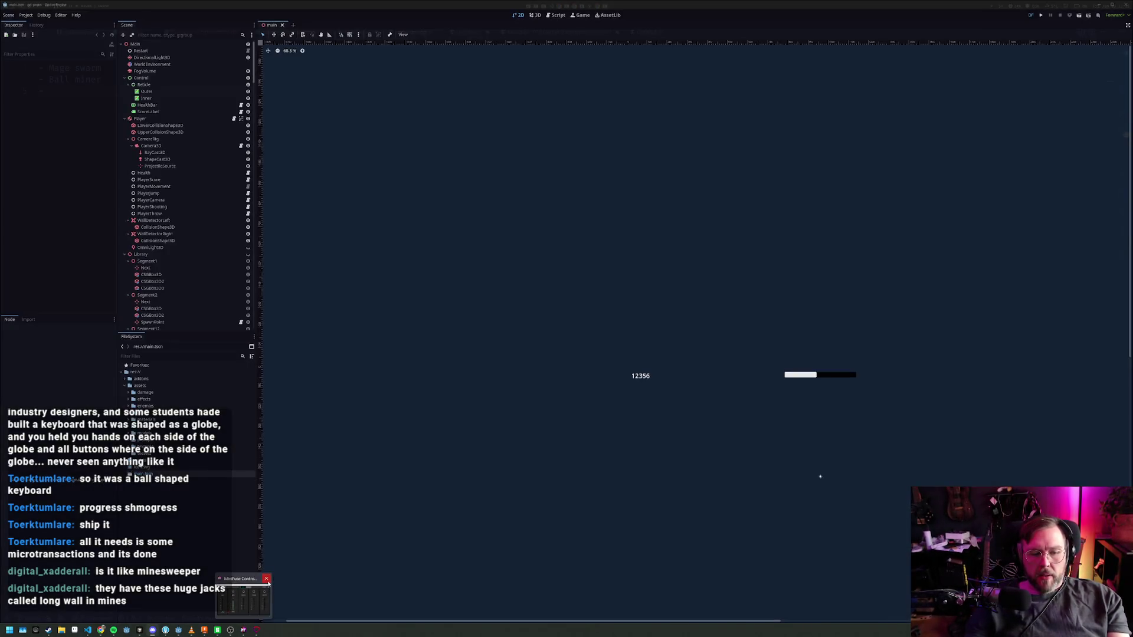
pyautogui.moveTo(187, 631)
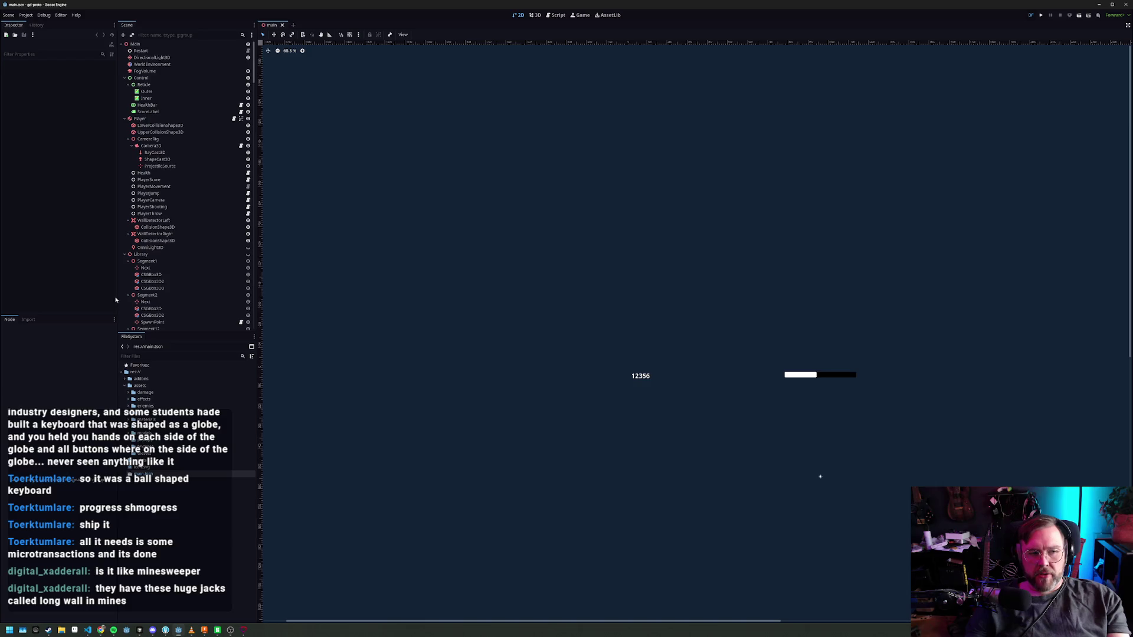
pyautogui.moveTo(91, 632)
pyautogui.click(63, 597)
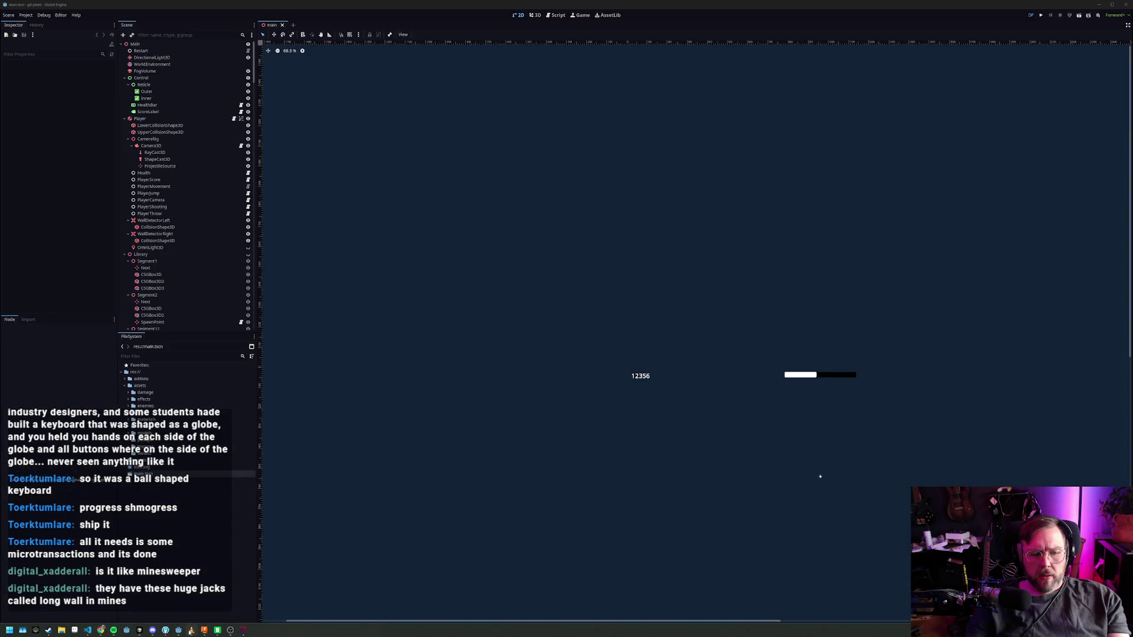
pyautogui.click(234, 119)
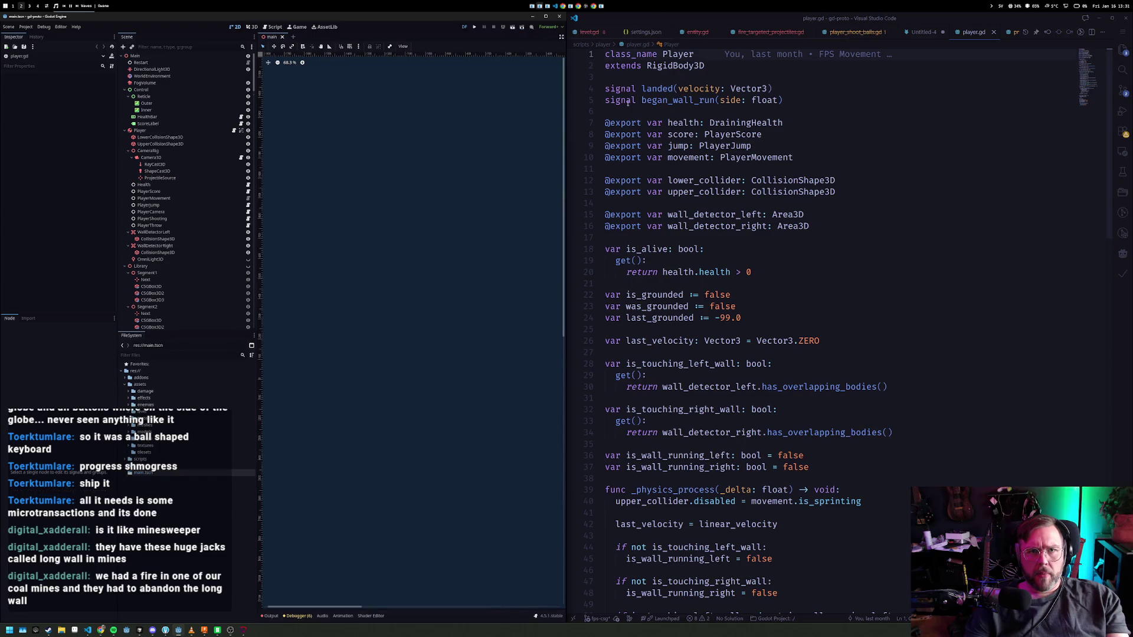
# - Inspect the wall_detector_left Area3D declaration, then close both Chrome windows on workspace 1
pyautogui.click(853, 219)
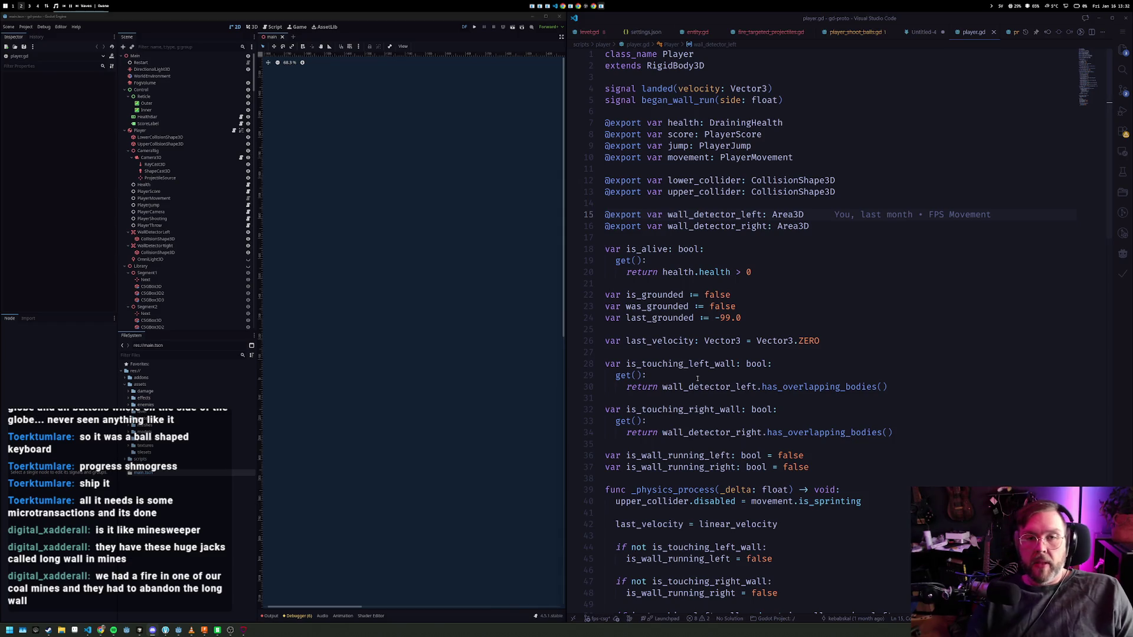
pyautogui.hotkey('alt', '1')
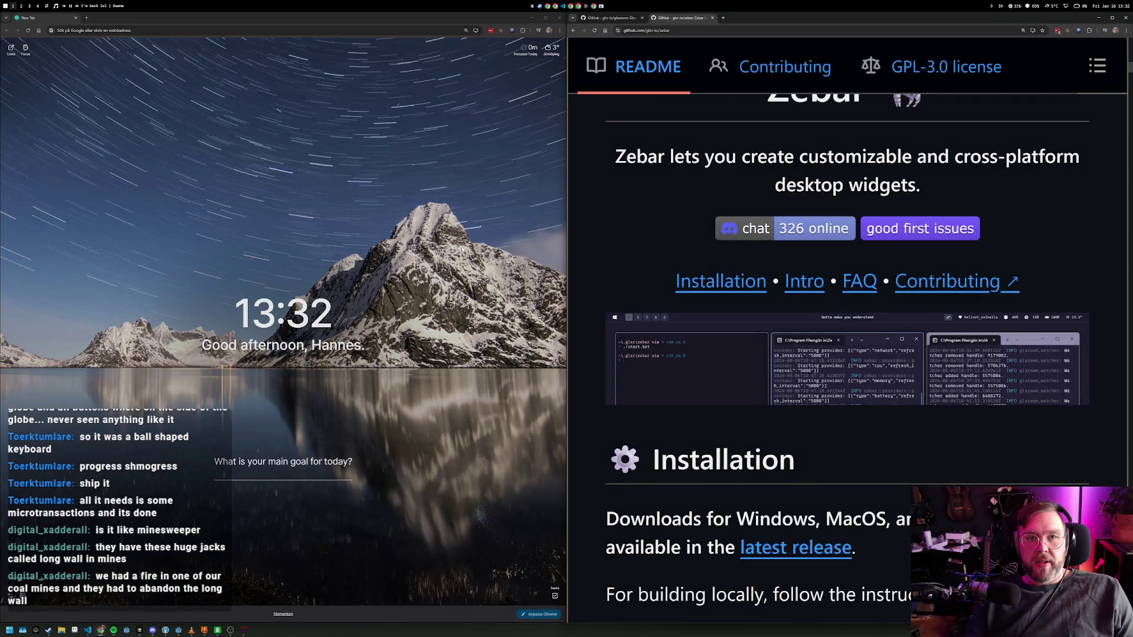
pyautogui.click(558, 18)
pyautogui.click(1125, 18)
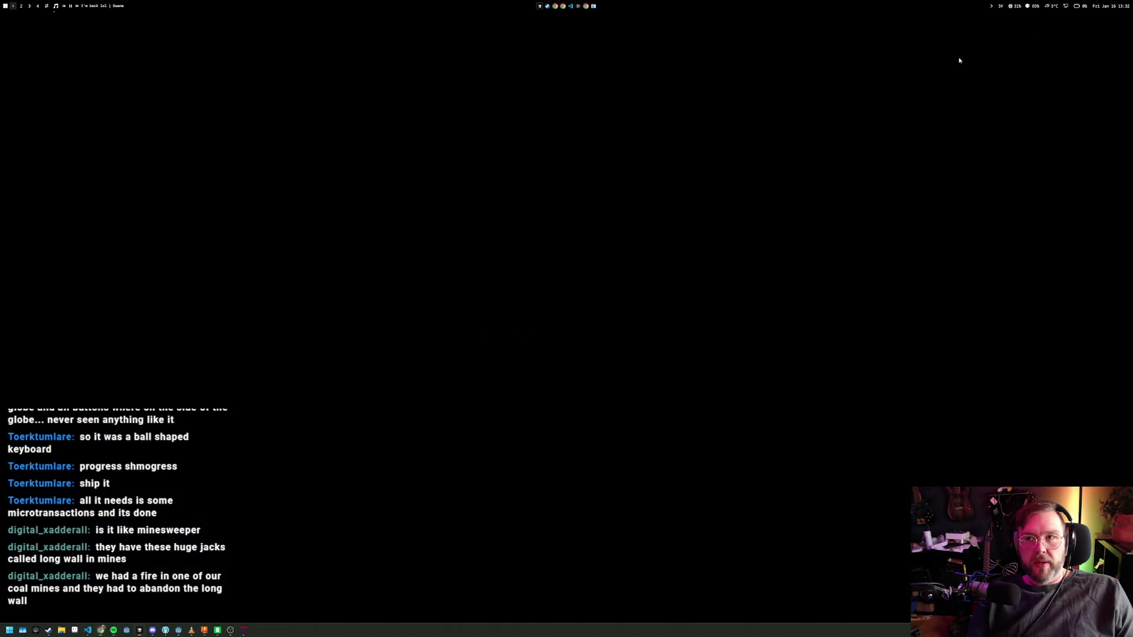
# - Bring up the application launcher and clear the 'fork' query from it
pyautogui.hotkey('alt', 'space')
pyautogui.write('fork')
pyautogui.press('BackSpace')
pyautogui.press('BackSpace')
pyautogui.press('BackSpace')
# - Launch Steam from the launcher and go from the library back to the store front
pyautogui.write('steam')
pyautogui.press('Return')
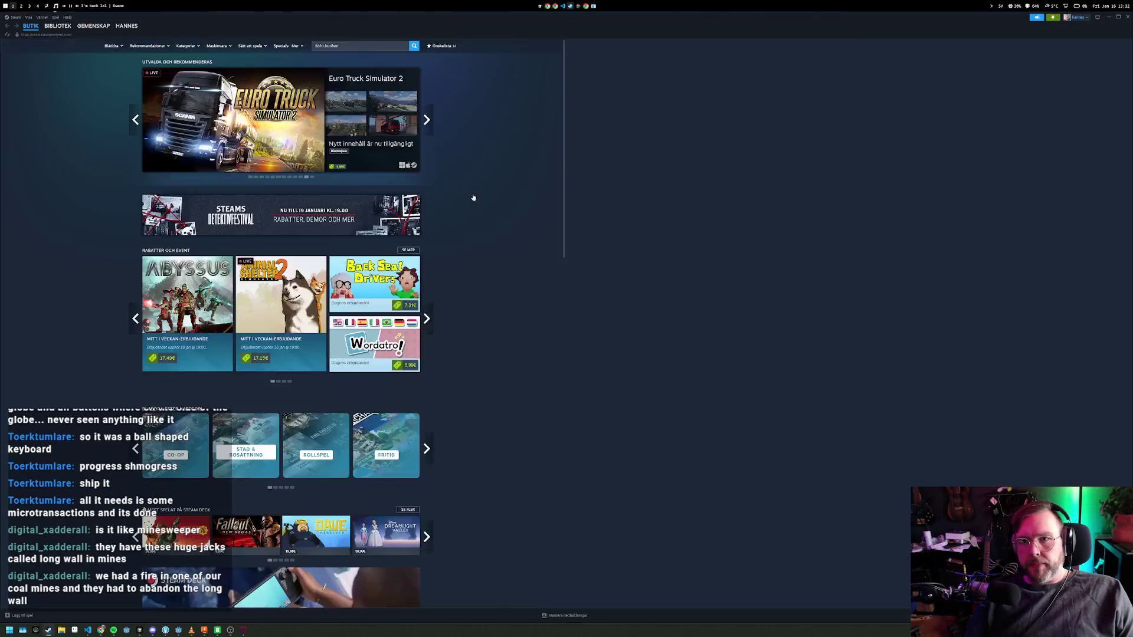
pyautogui.click(57, 26)
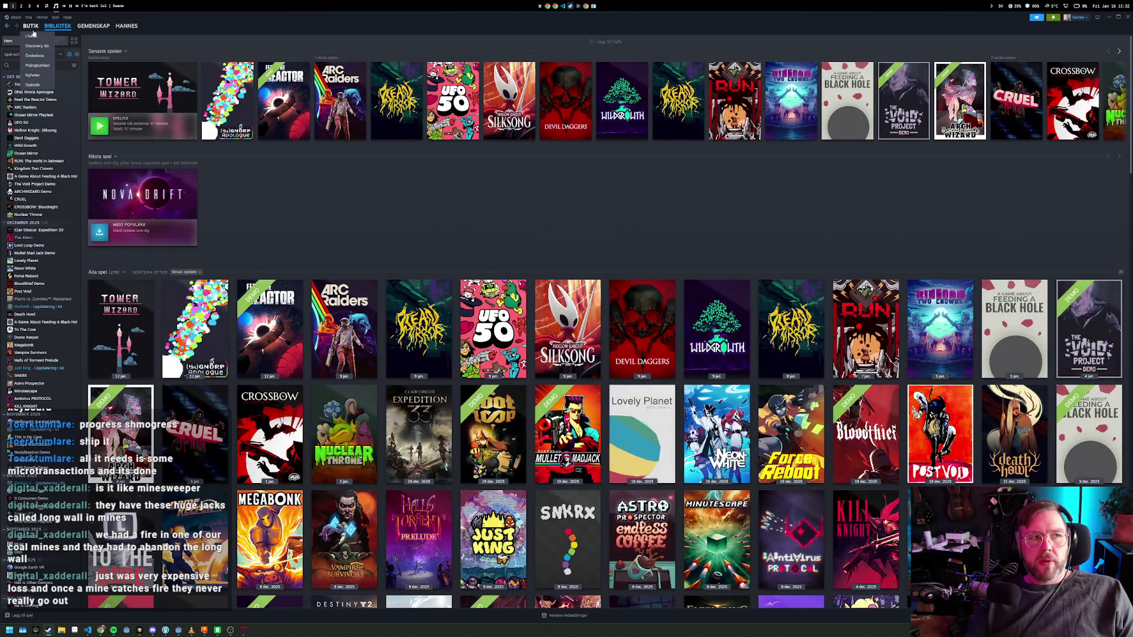
pyautogui.click(31, 26)
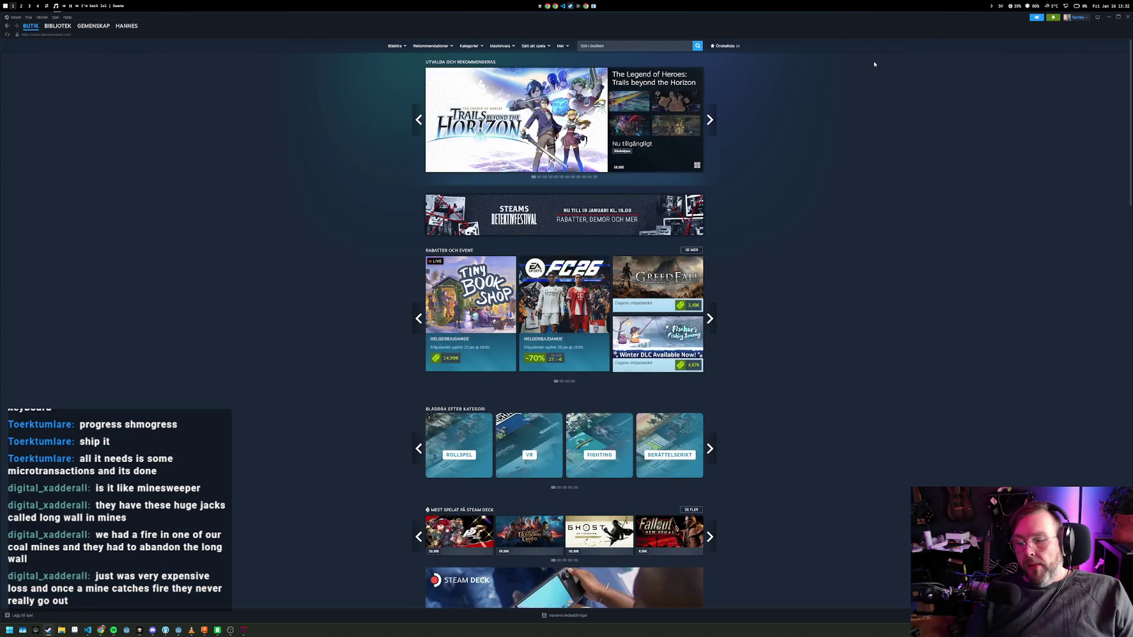
# - Type 'train' into the Steam store search, dismissing the suggestions
pyautogui.click(653, 46)
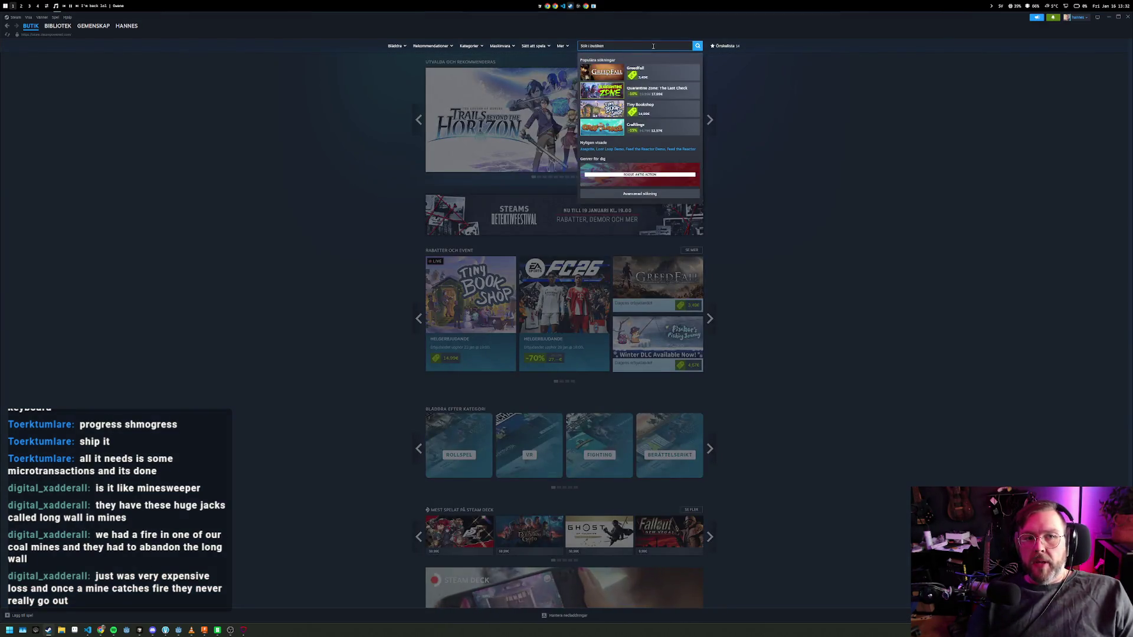
pyautogui.write('train')
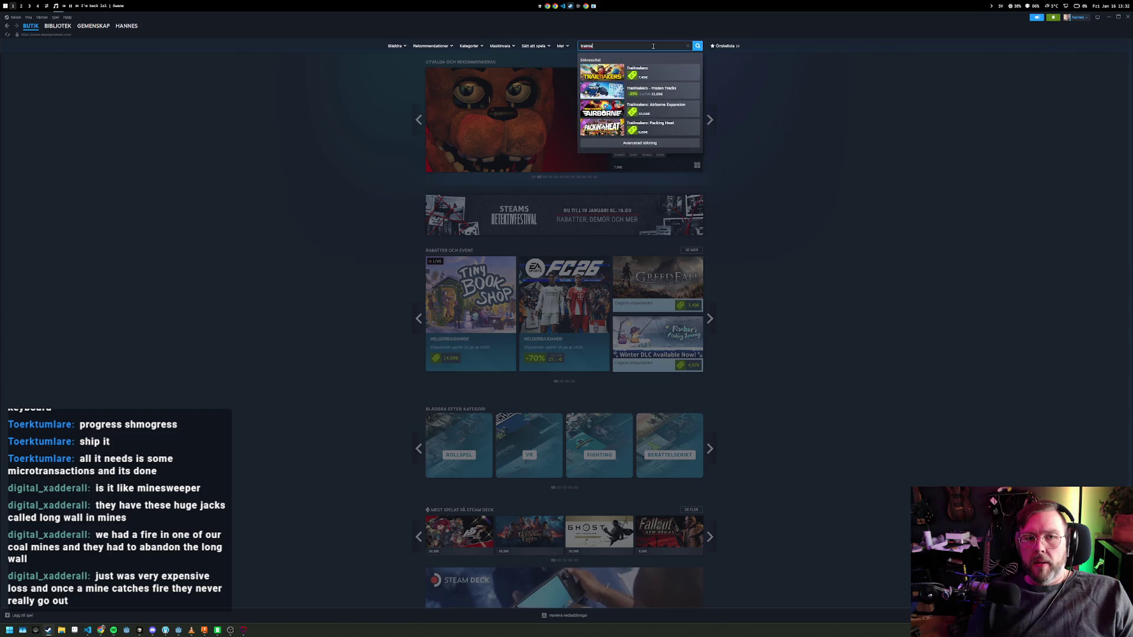
pyautogui.press('BackSpace')
pyautogui.press('BackSpace')
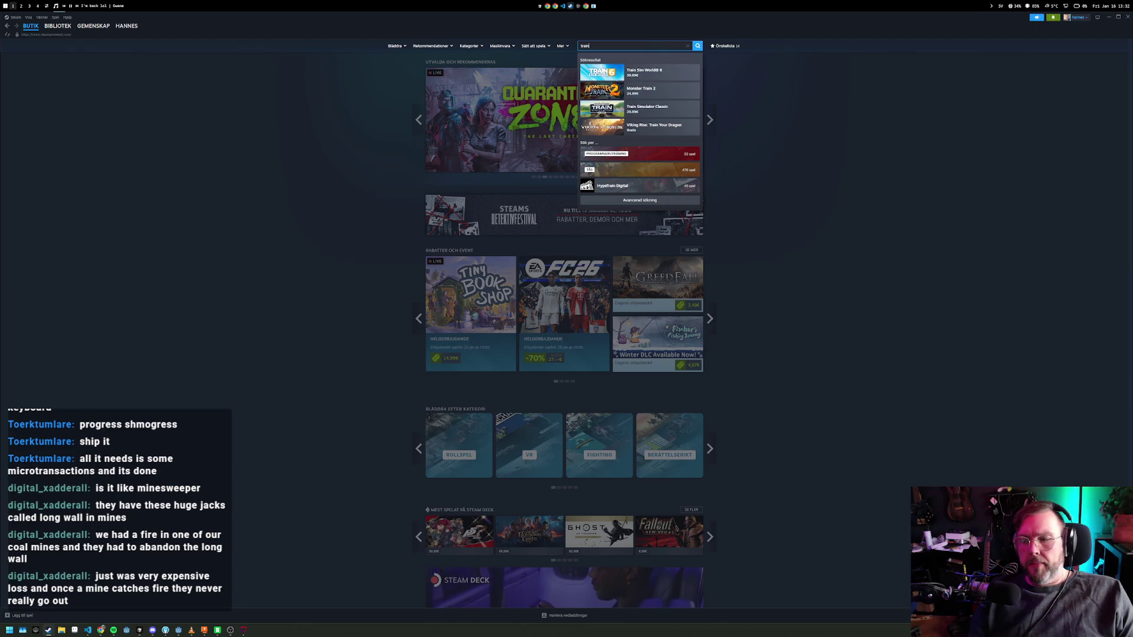
pyautogui.press('Escape')
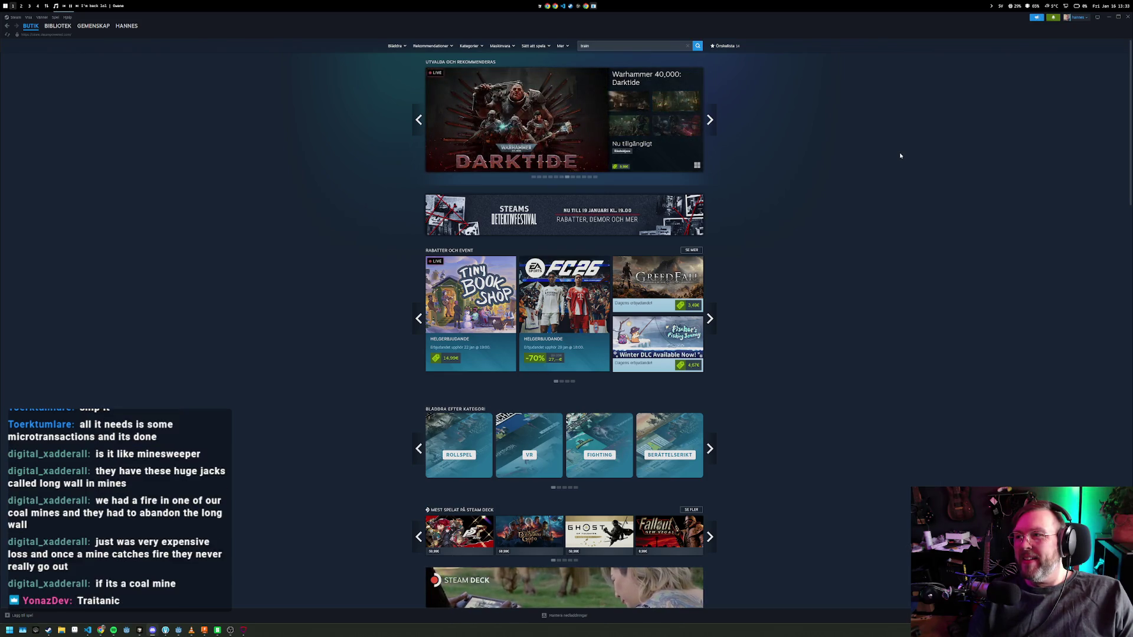
pyautogui.click(635, 46)
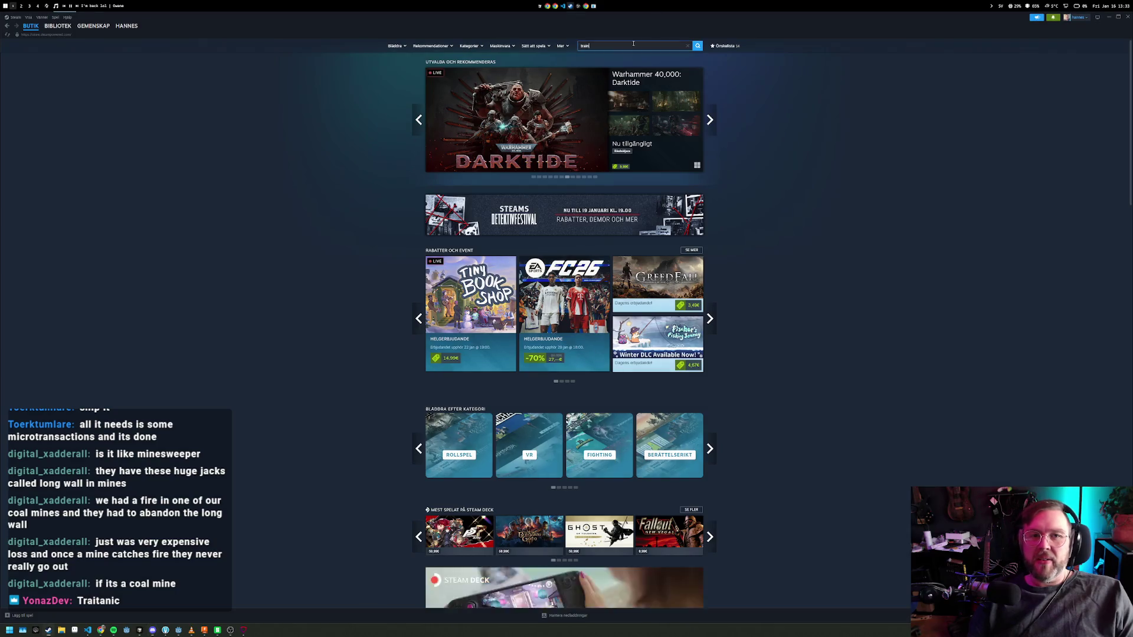
# - Search 'trainatic', install the Trainatic Demo, and open its page in the library
pyautogui.write('atic')
pyautogui.press('Return')
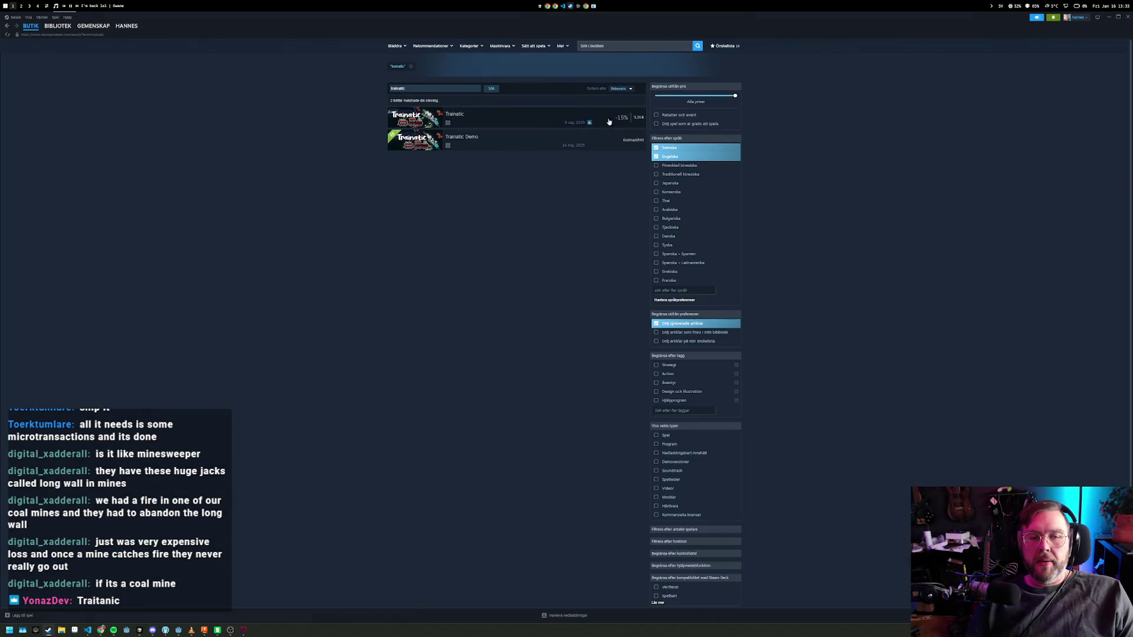
pyautogui.click(557, 138)
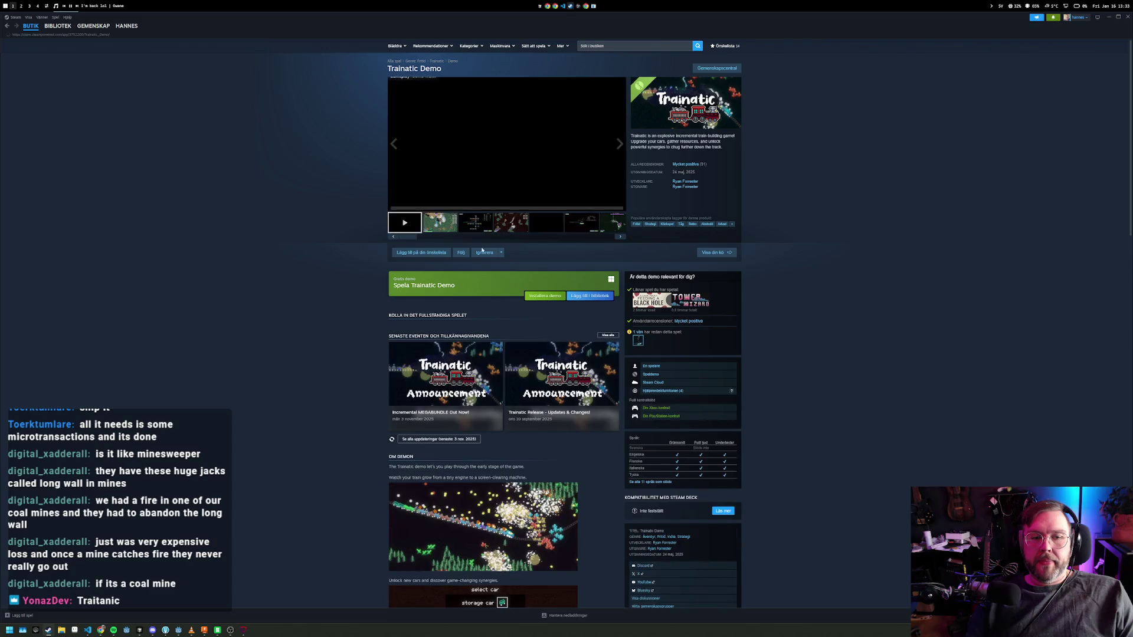
pyautogui.click(536, 297)
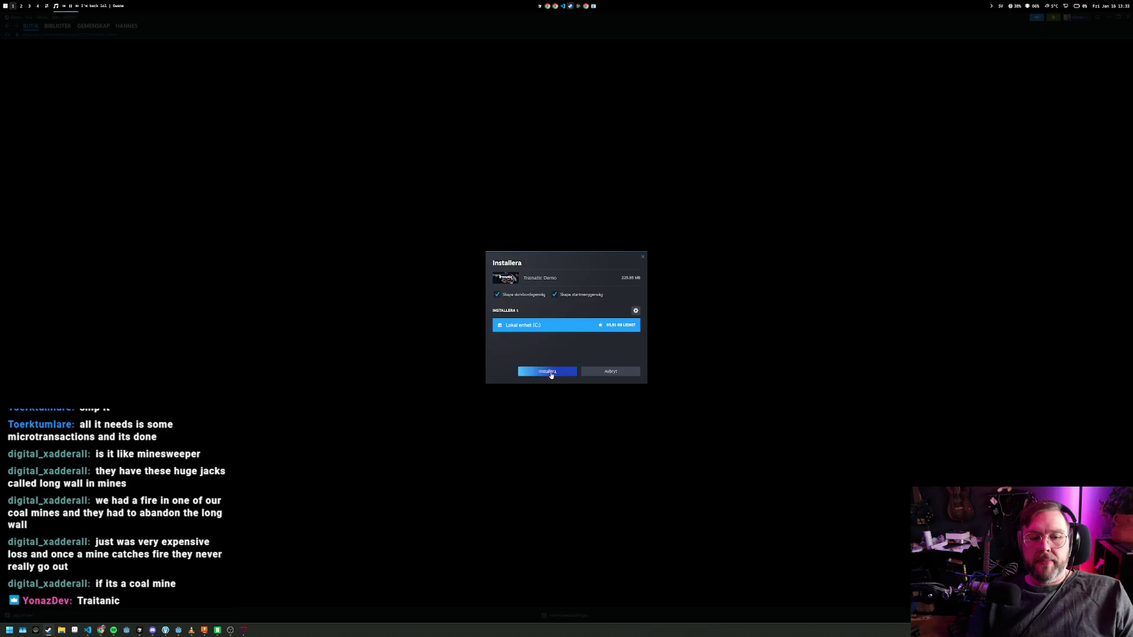
pyautogui.click(550, 373)
pyautogui.click(57, 26)
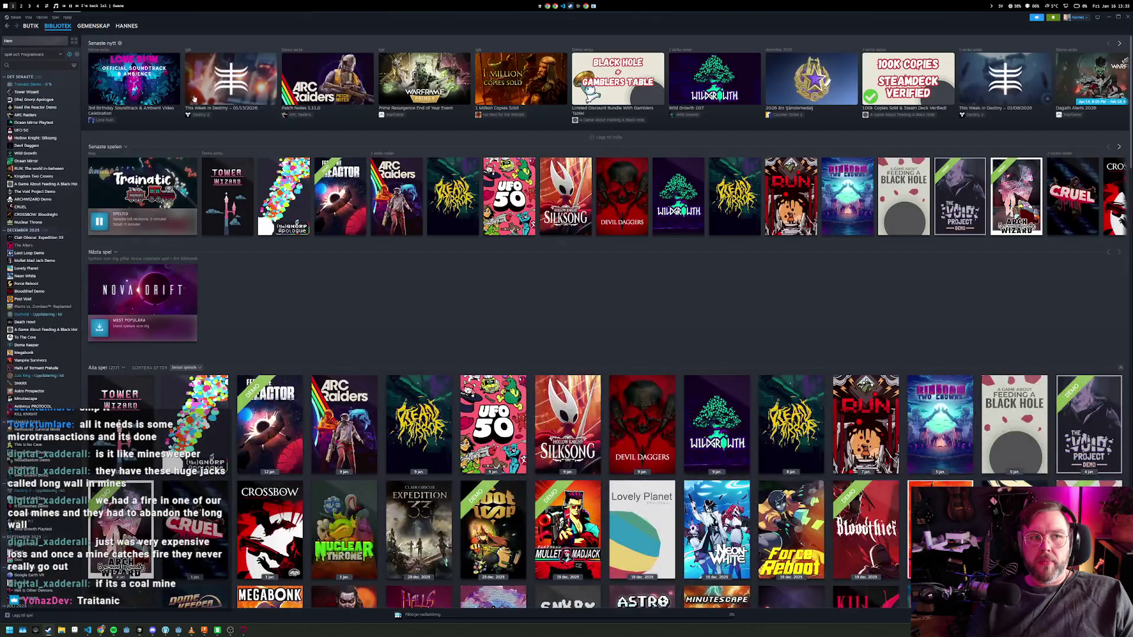
pyautogui.click(174, 184)
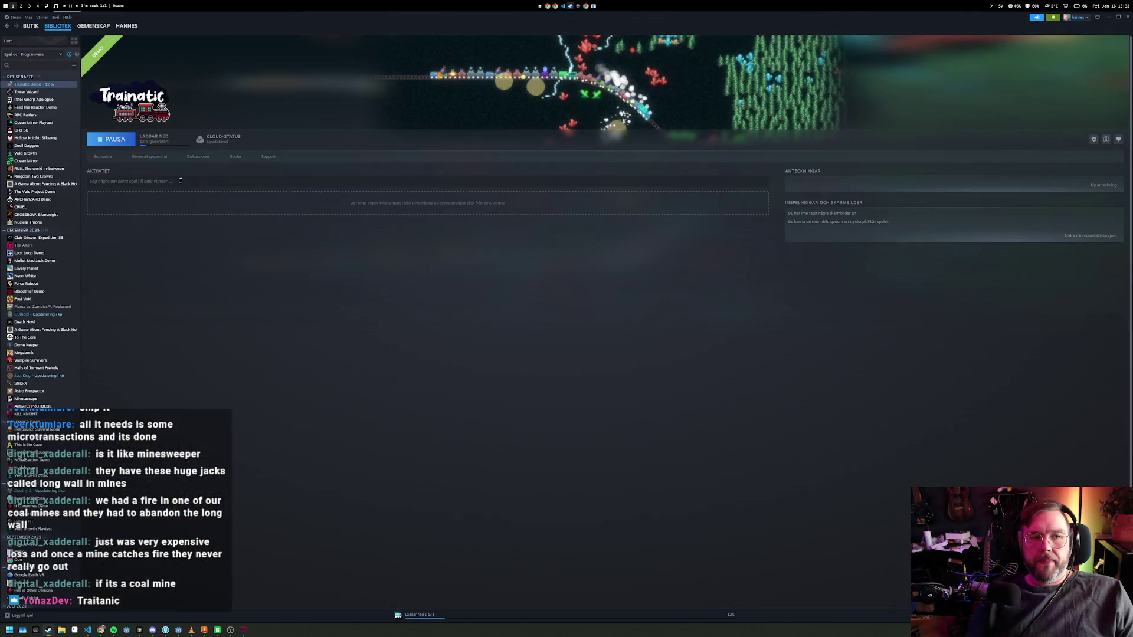
# - Launch the Trainatic Demo from Steam with the normal Spela option rather than Compatibility Mode
pyautogui.click(124, 140)
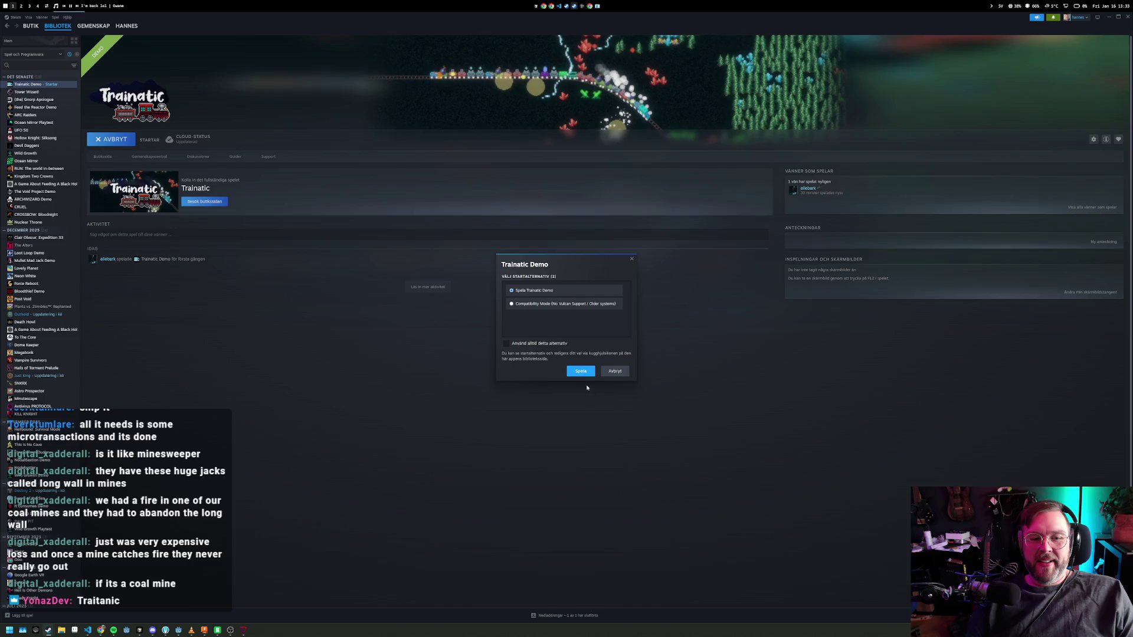
pyautogui.click(581, 371)
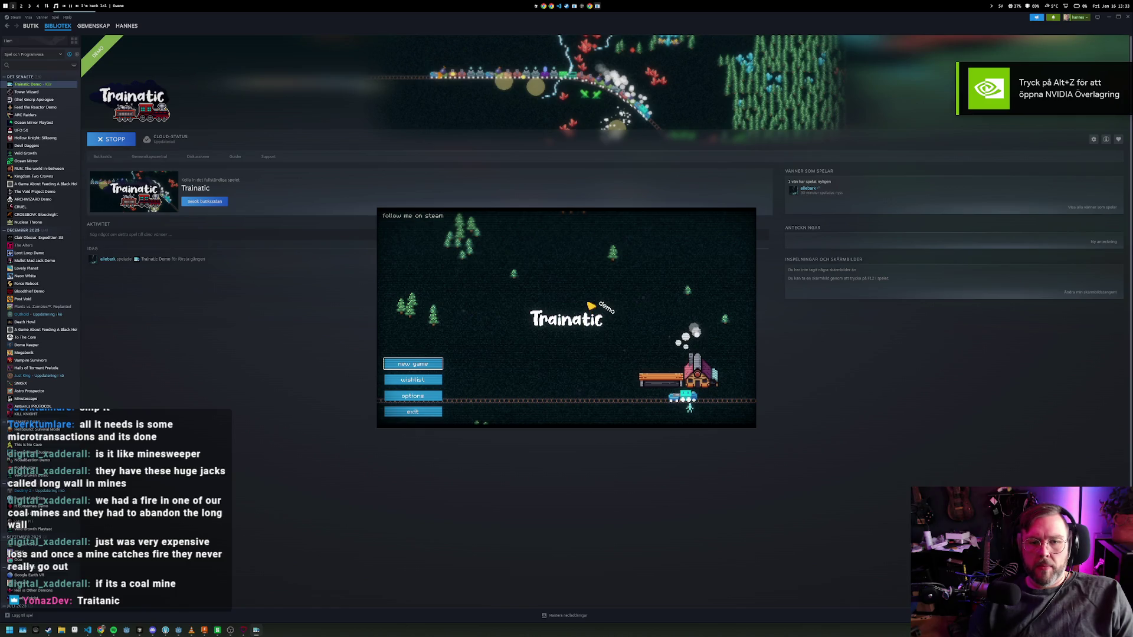
# - In the graphics options, turn fullscreen off and enlarge the game window several sizes
pyautogui.click(412, 396)
pyautogui.click(529, 291)
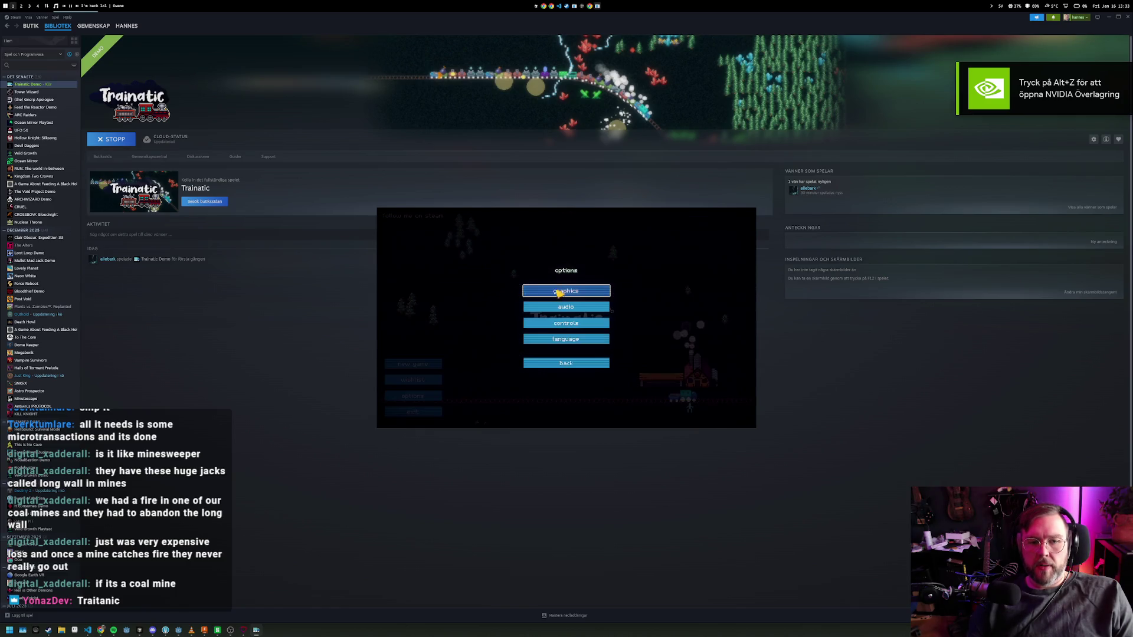
pyautogui.click(564, 292)
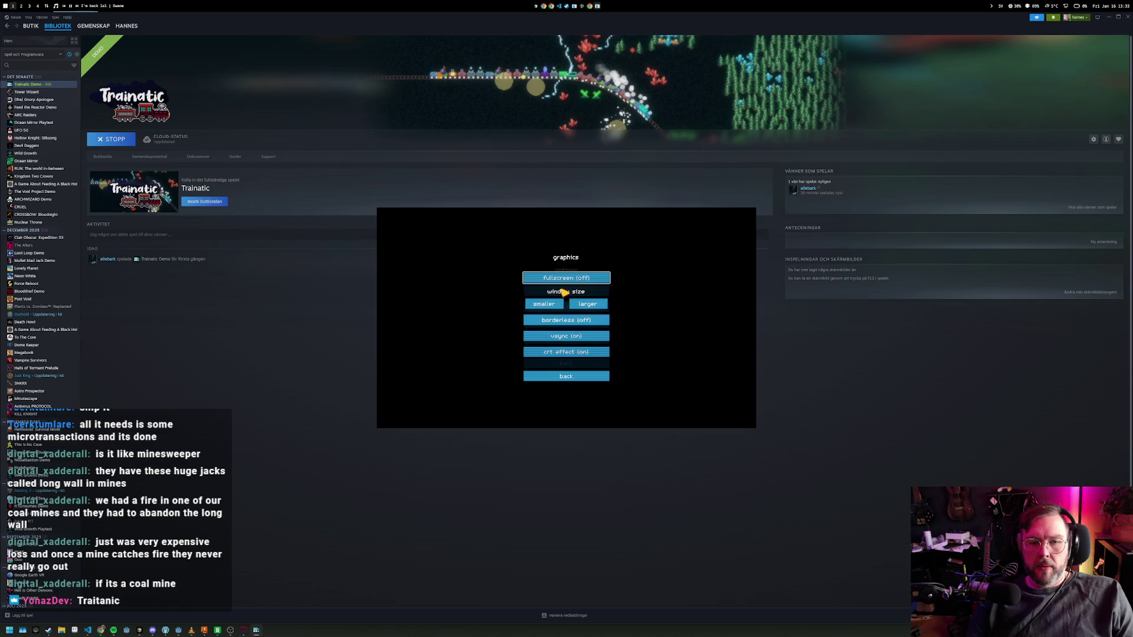
pyautogui.click(588, 304)
pyautogui.click(600, 306)
pyautogui.click(616, 310)
pyautogui.click(652, 330)
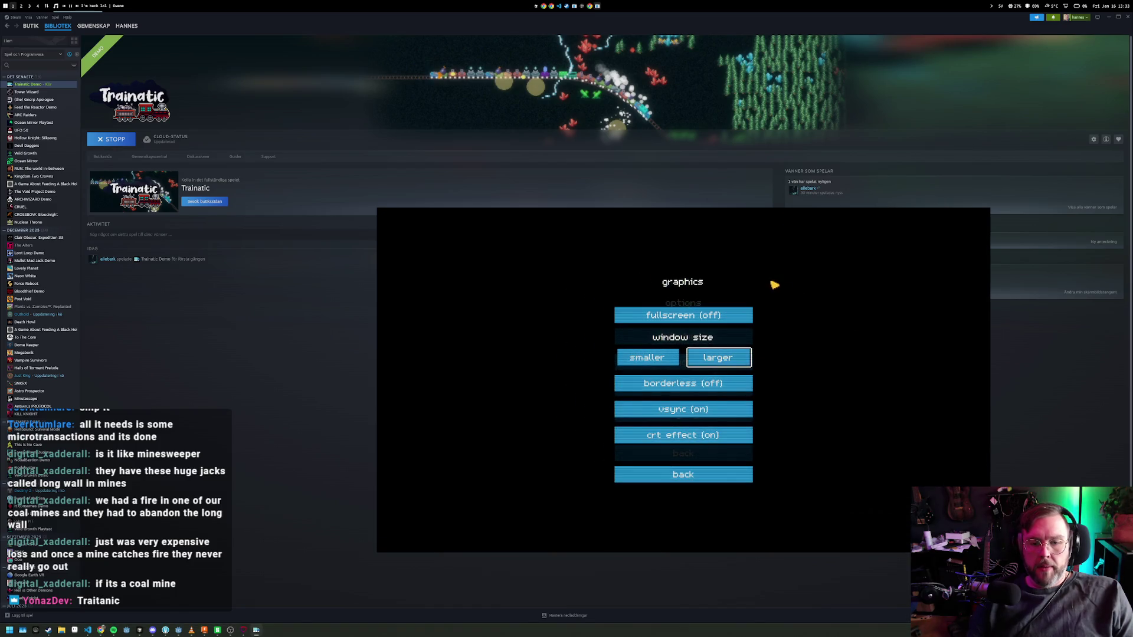
# - Switch fullscreen back on and return to the title screen
pyautogui.click(708, 317)
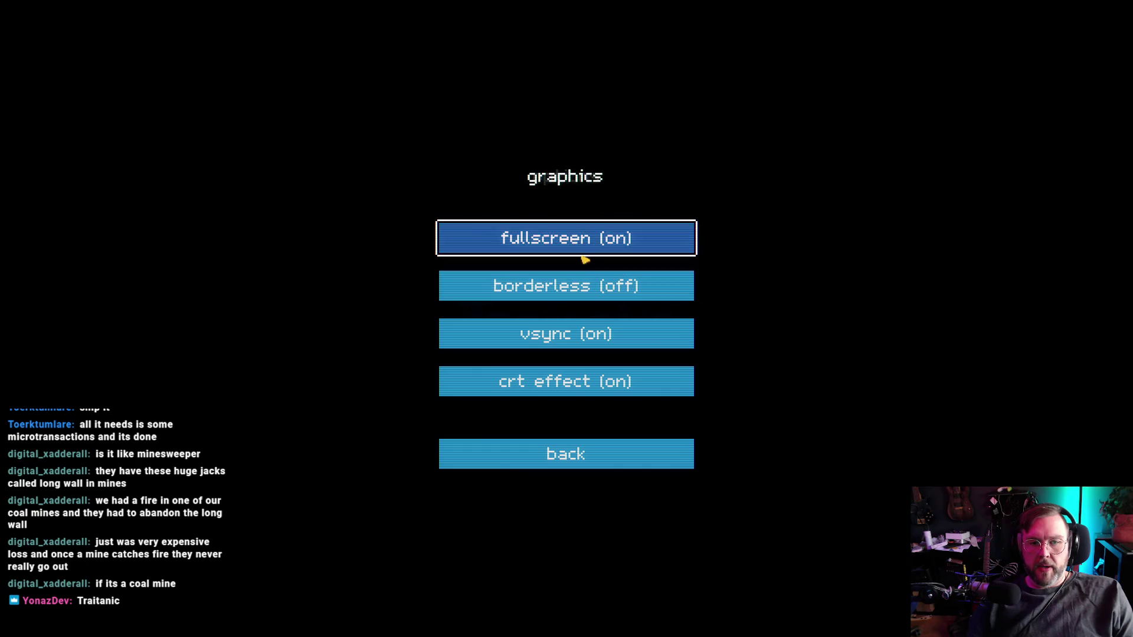
pyautogui.click(634, 454)
pyautogui.press('Escape')
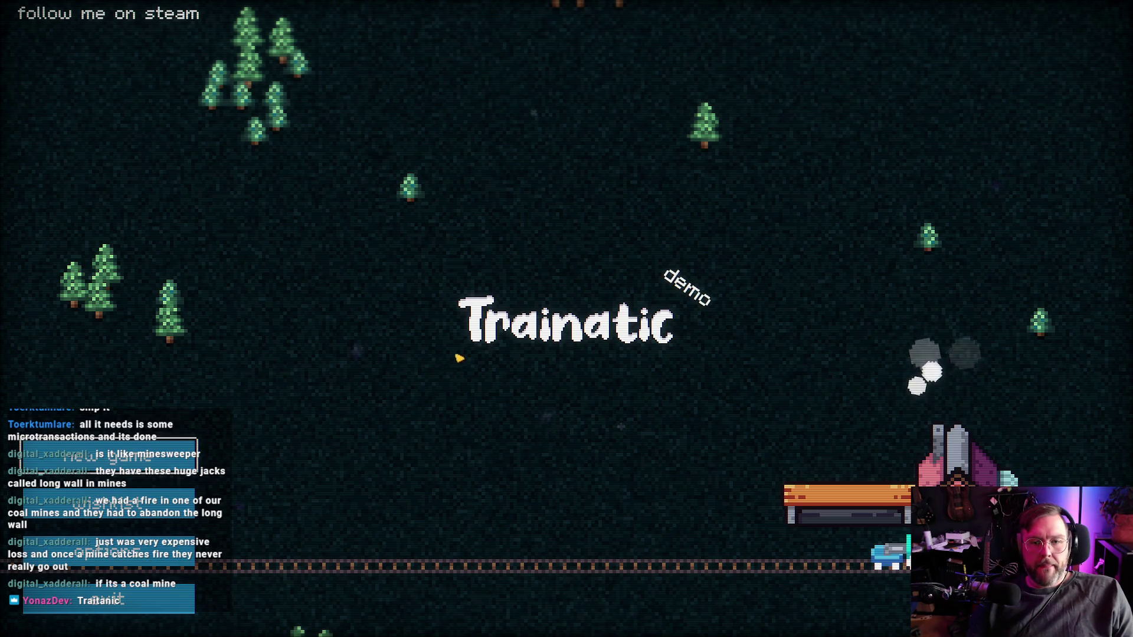
# - Pause the music through the steam launcher, then play a new game until out of fuel at distance 4
pyautogui.hotkey('alt', 'Tab')
pyautogui.hotkey('alt', 'space')
pyautogui.write('steam')
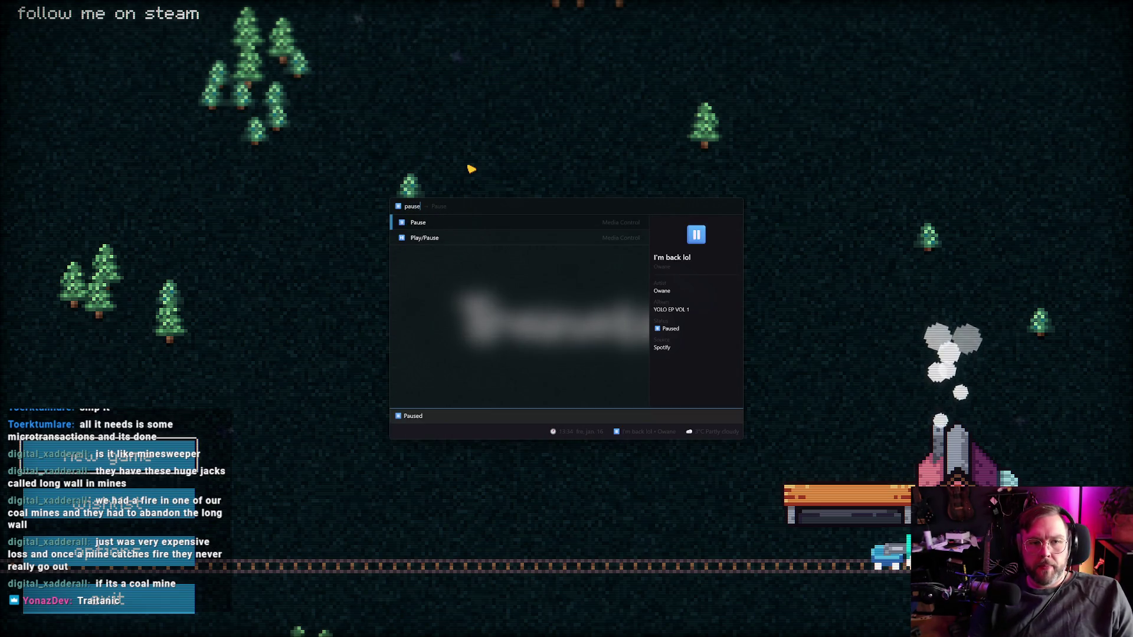
pyautogui.press('Return')
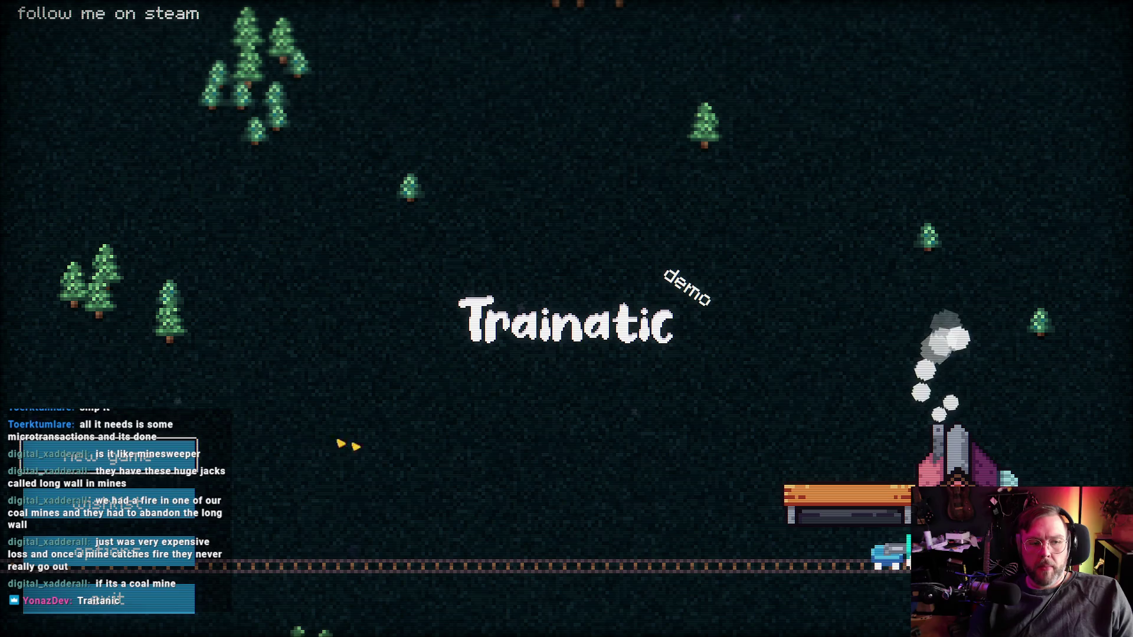
pyautogui.click(163, 471)
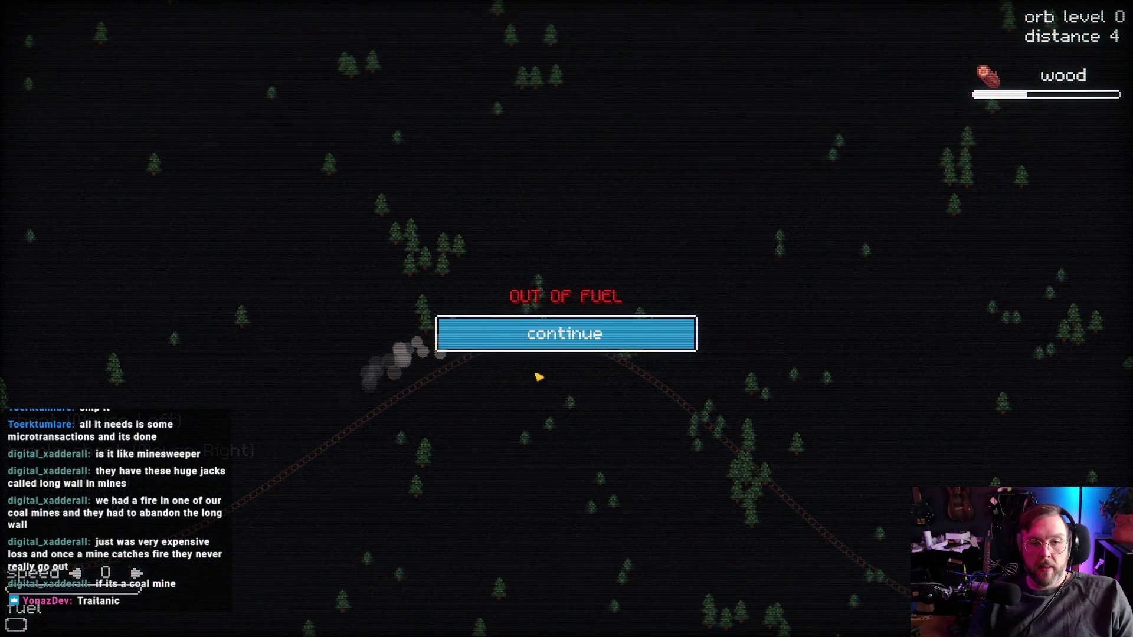
pyautogui.click(557, 341)
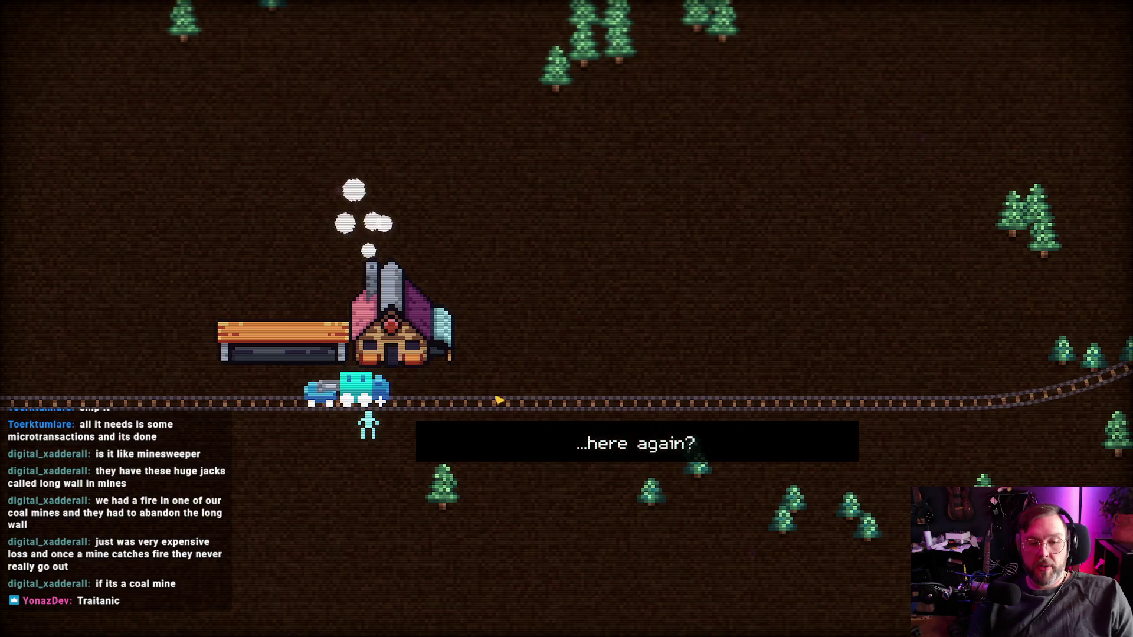
# - Get through the station dialogue, buy the armour upgrade, and start another woods run
pyautogui.click(512, 399)
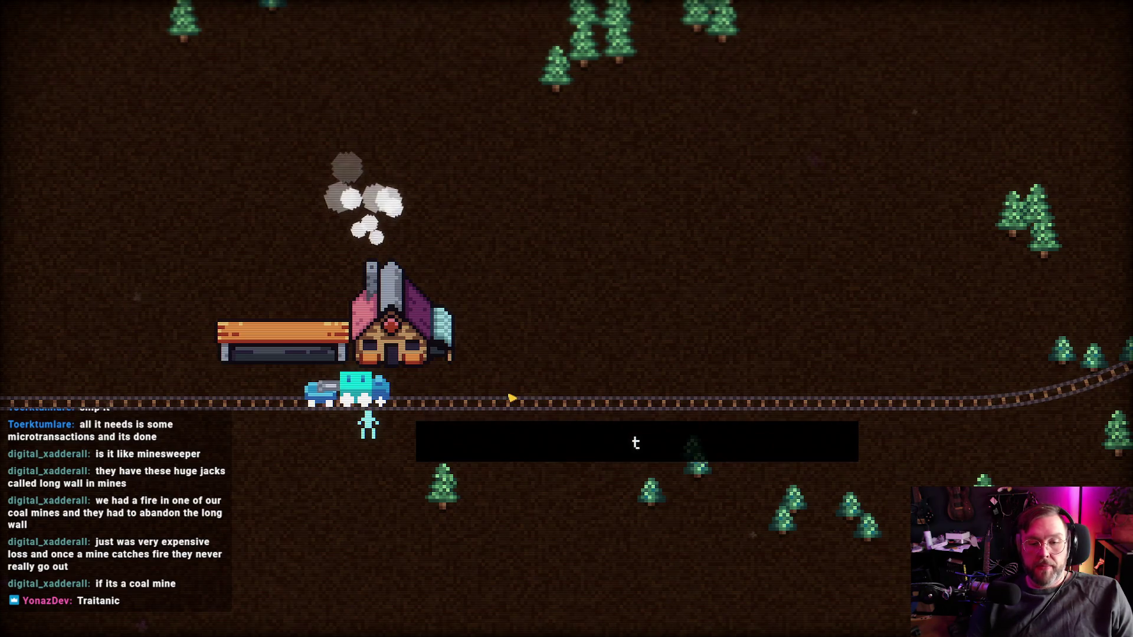
pyautogui.click(511, 397)
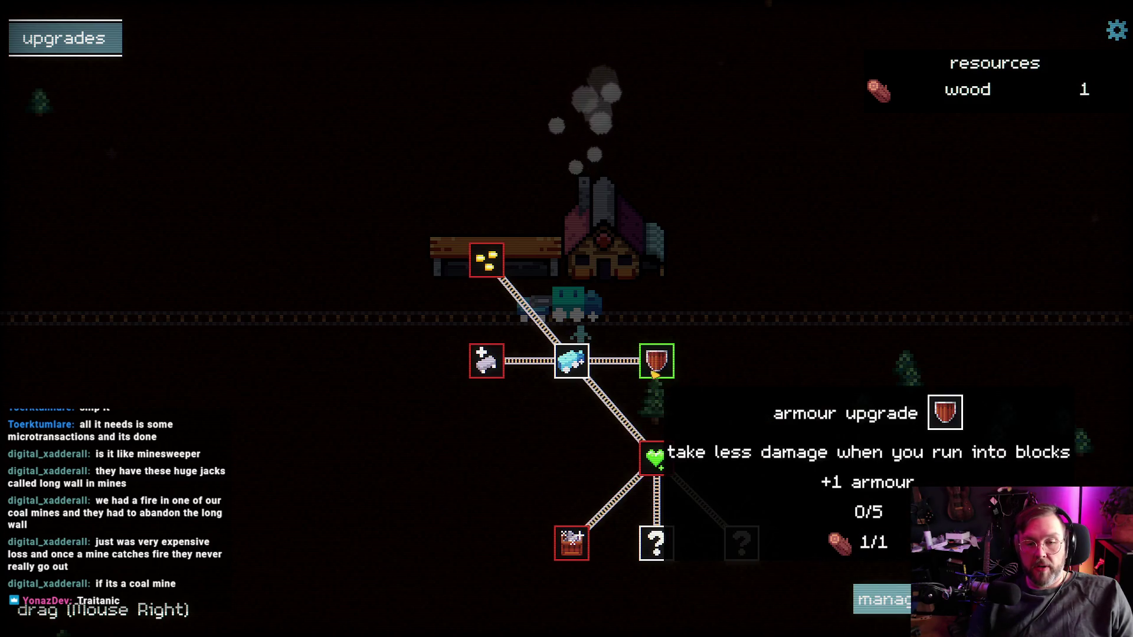
pyautogui.click(655, 366)
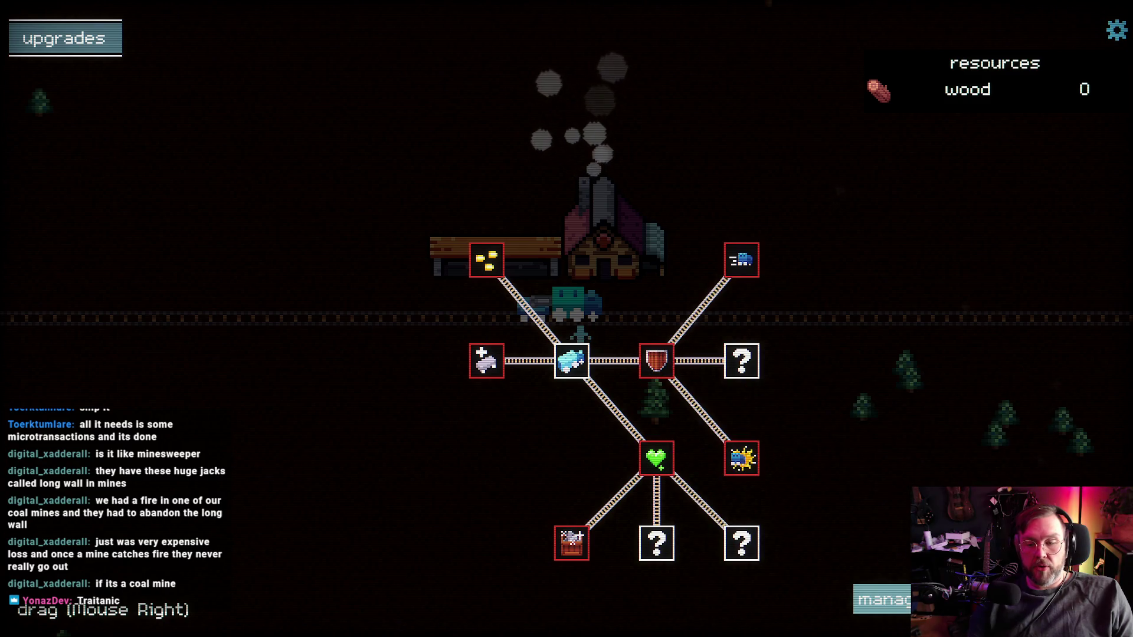
pyautogui.click(683, 417)
pyautogui.click(614, 348)
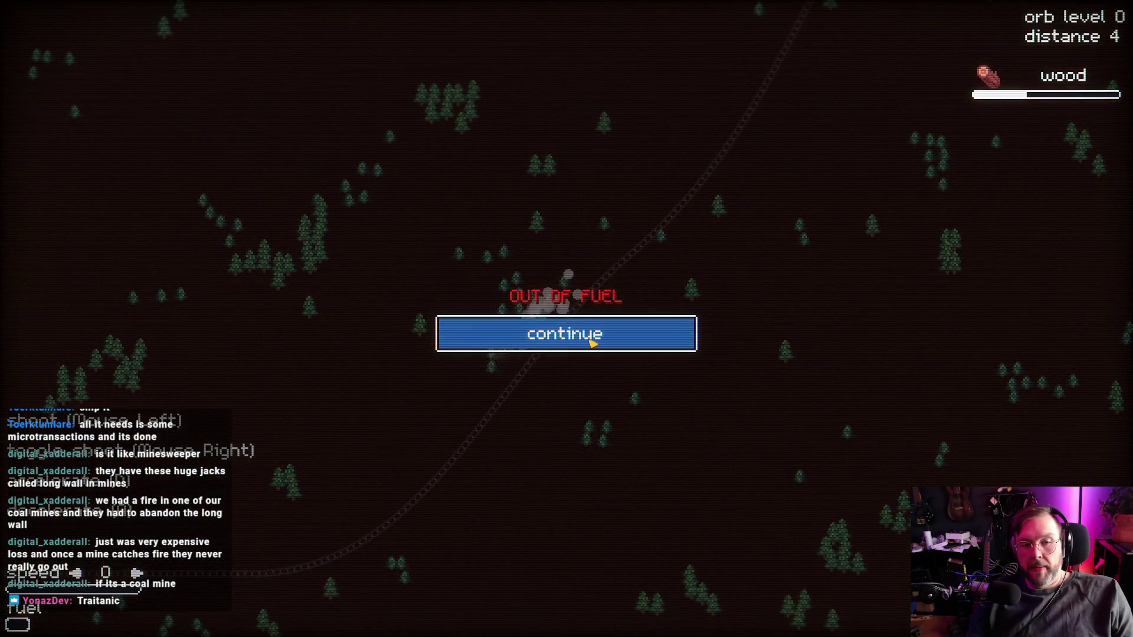
# - Buy the +1 cars upgrade, then start a run and speed the train up
pyautogui.click(593, 342)
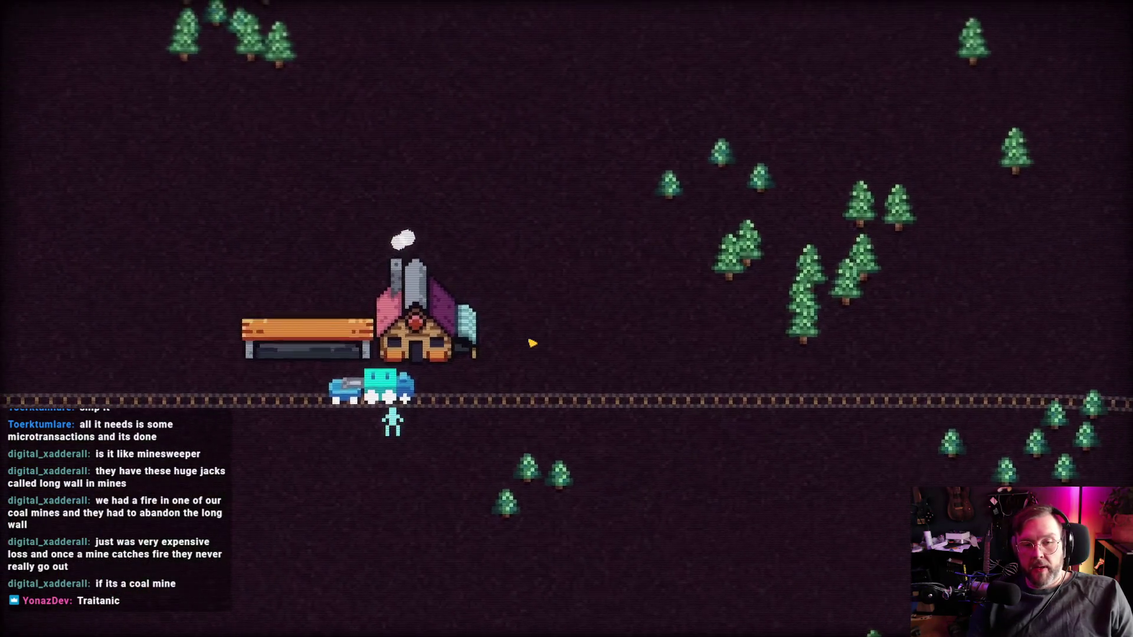
pyautogui.click(487, 352)
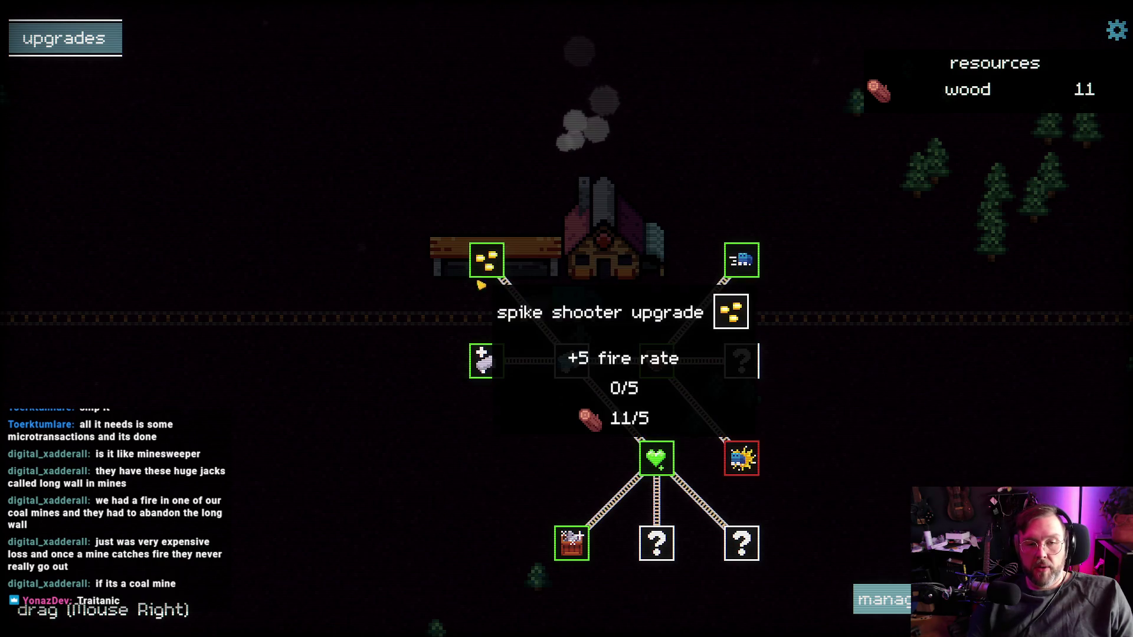
pyautogui.click(485, 358)
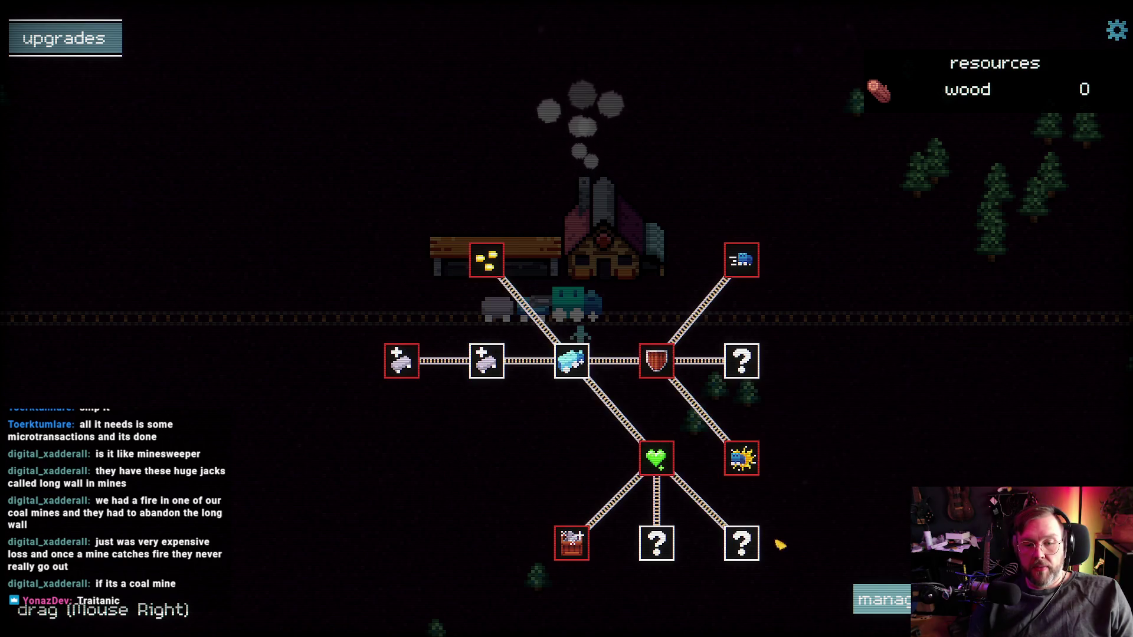
pyautogui.click(65, 38)
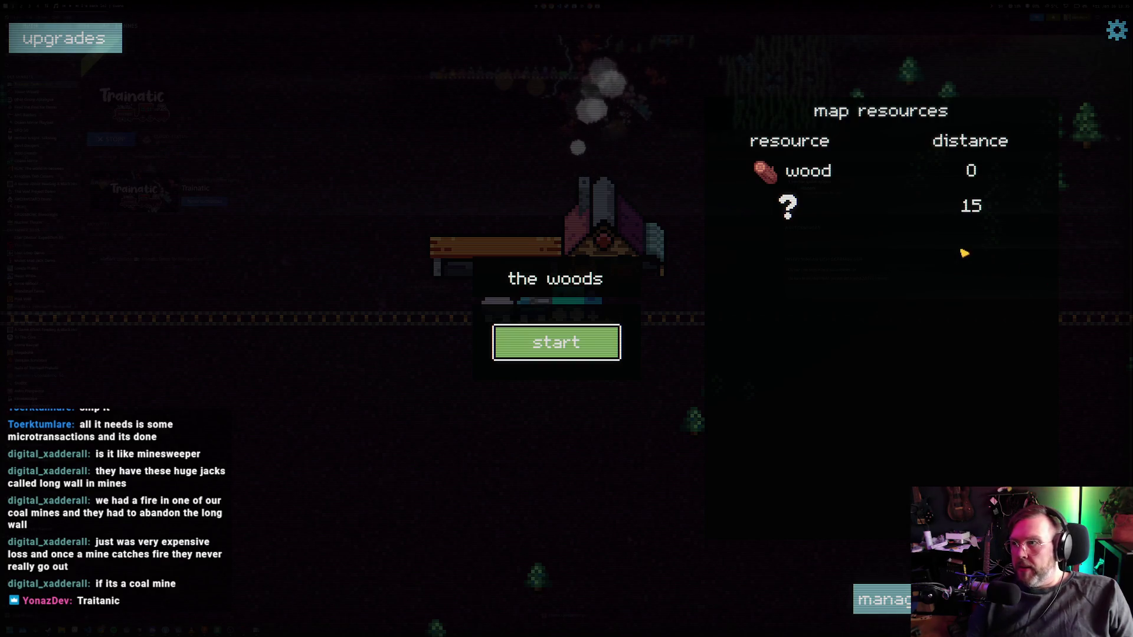
pyautogui.press('space')
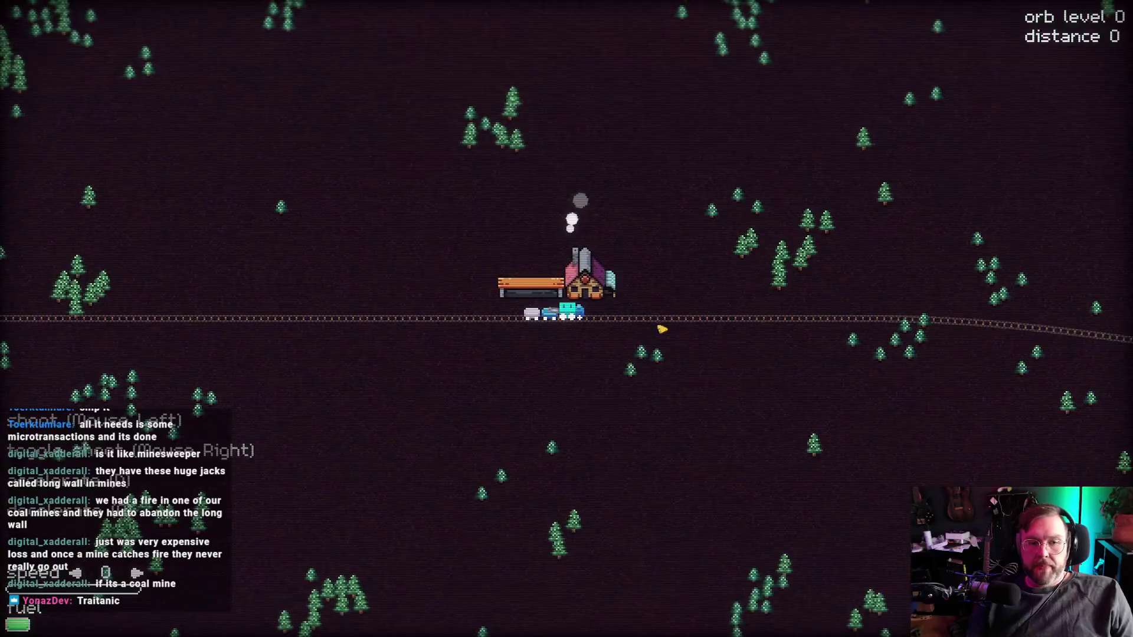
pyautogui.press('w')
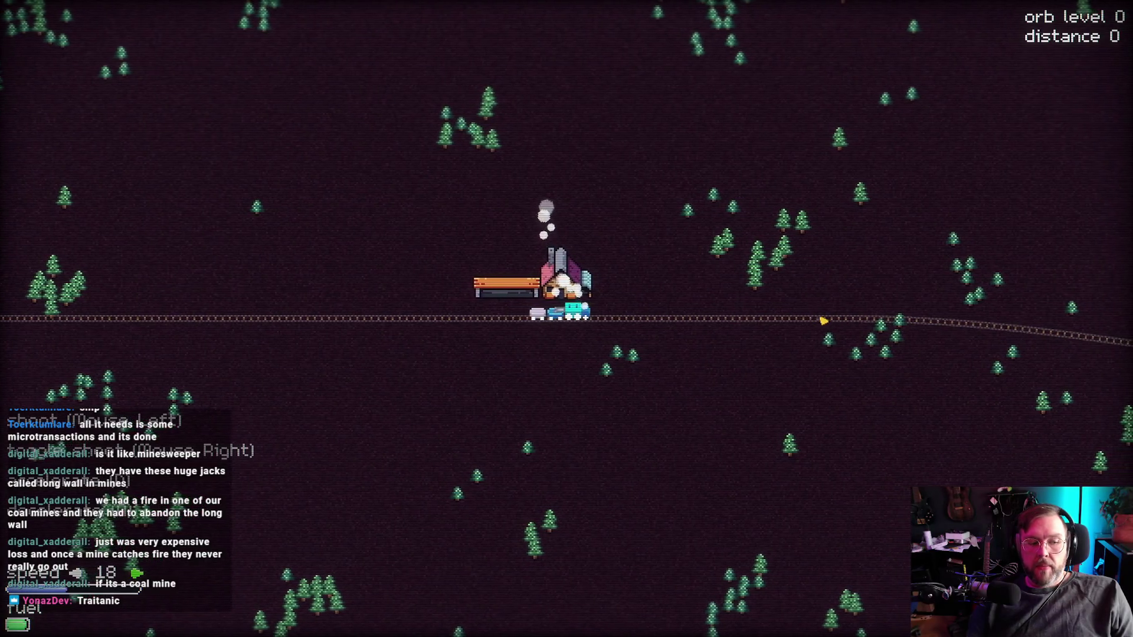
pyautogui.press('w')
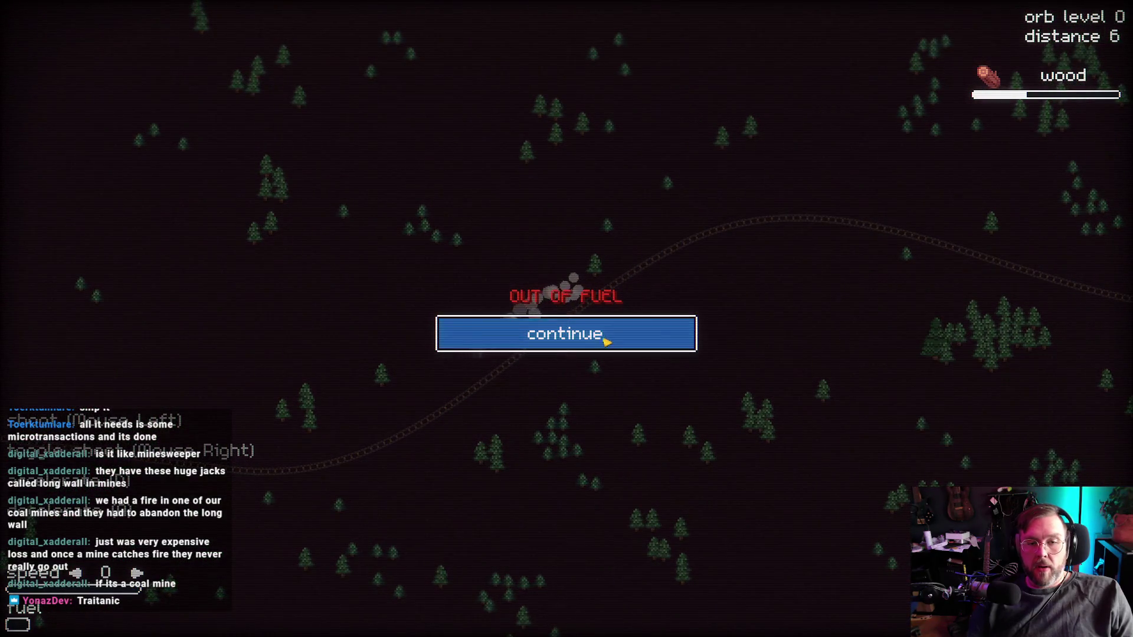
# - Buy spike shooter and another armour level, then play a run to distance 5 until fuel runs out
pyautogui.click(611, 338)
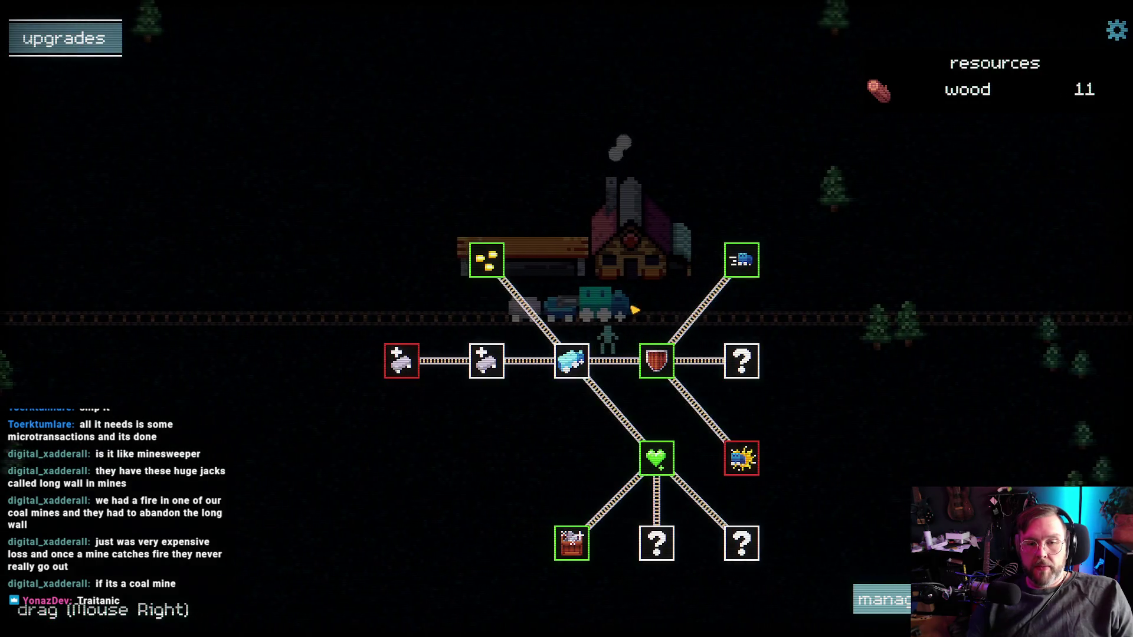
pyautogui.moveTo(489, 267)
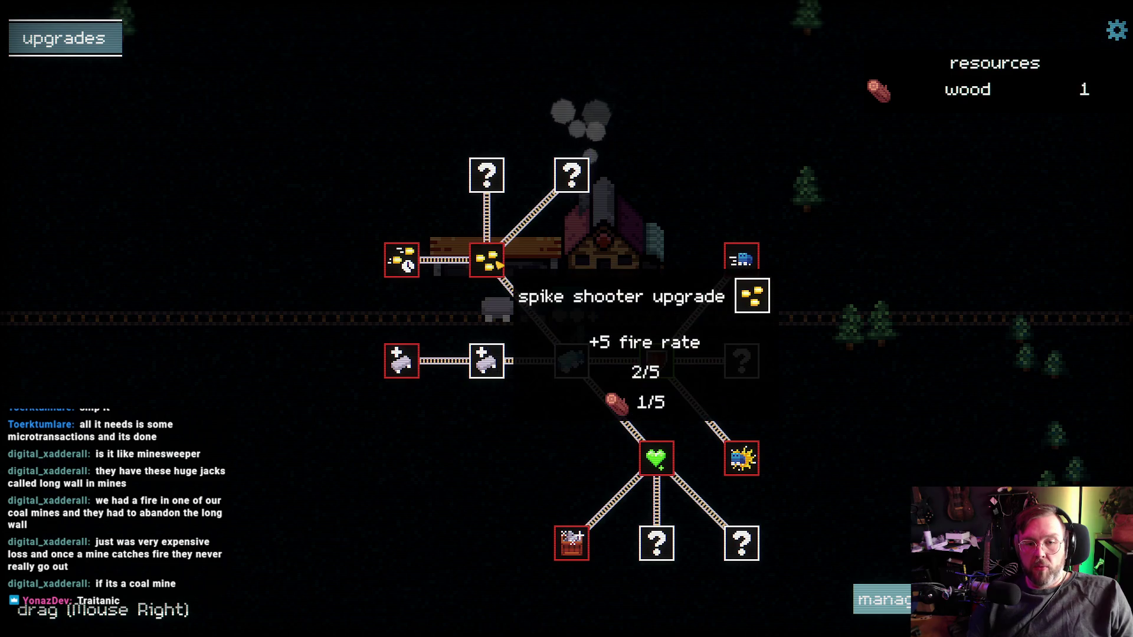
pyautogui.click(666, 372)
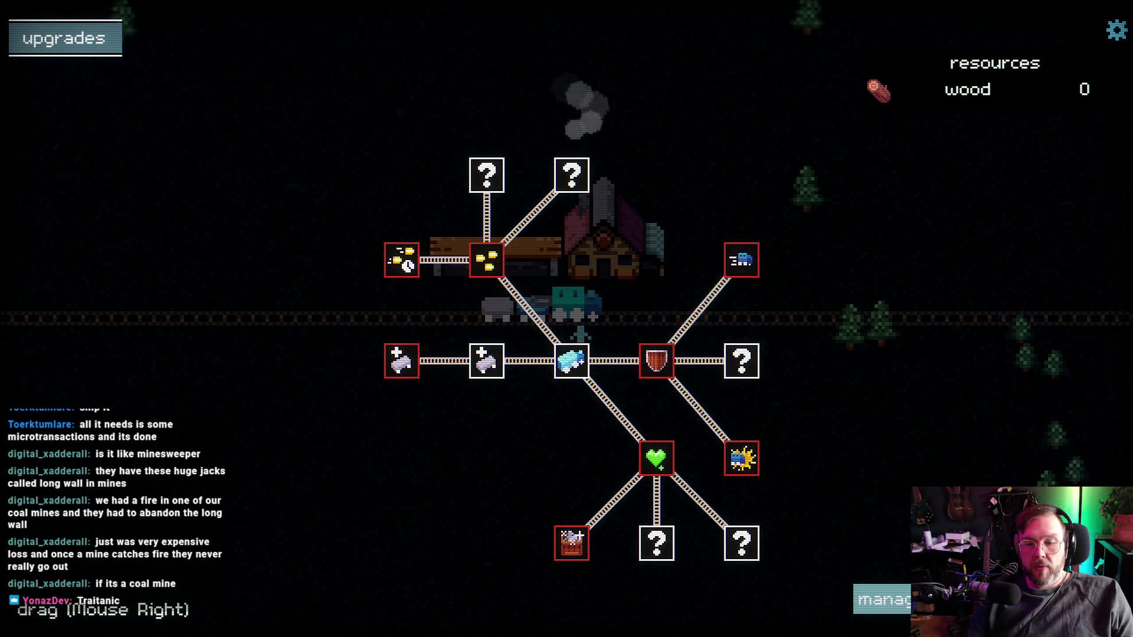
pyautogui.press('Escape')
pyautogui.click(580, 350)
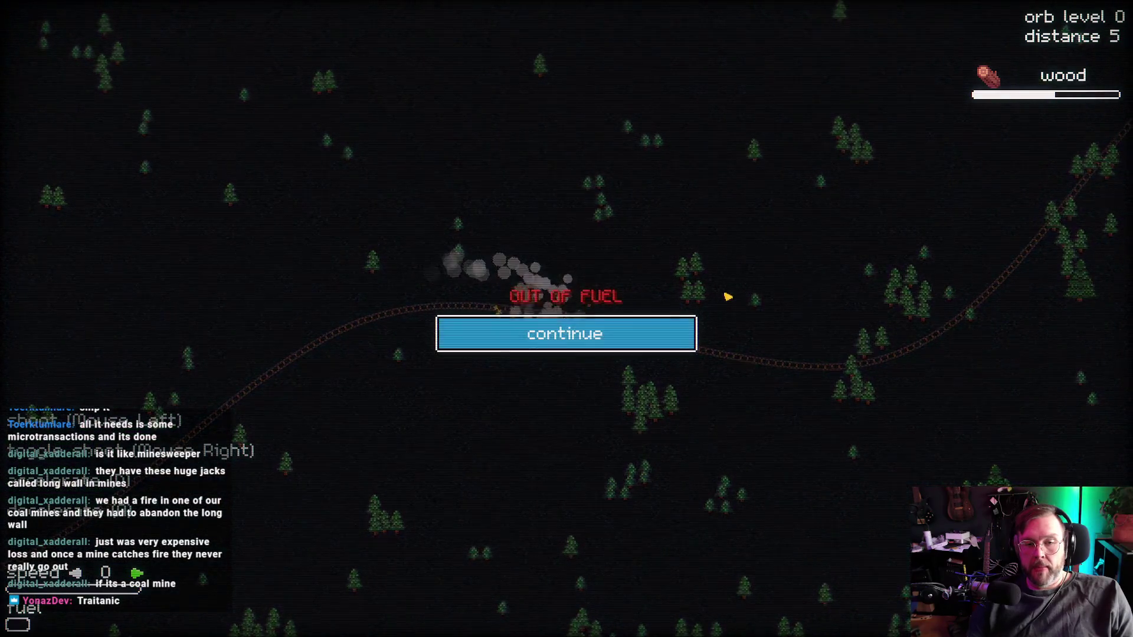
pyautogui.click(590, 334)
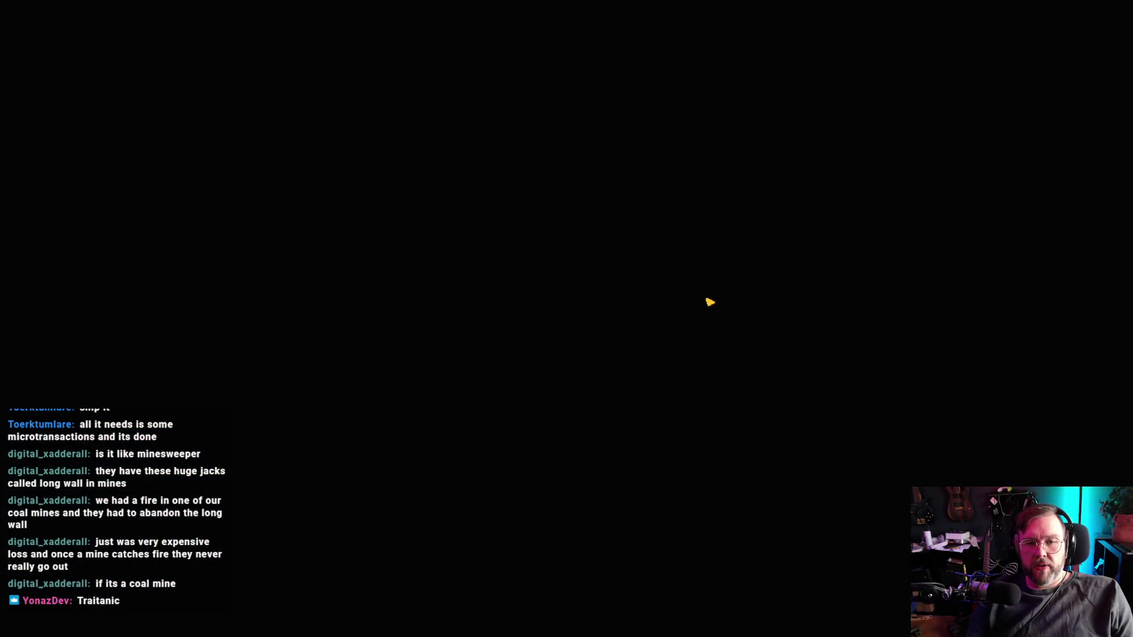
pyautogui.moveTo(664, 371)
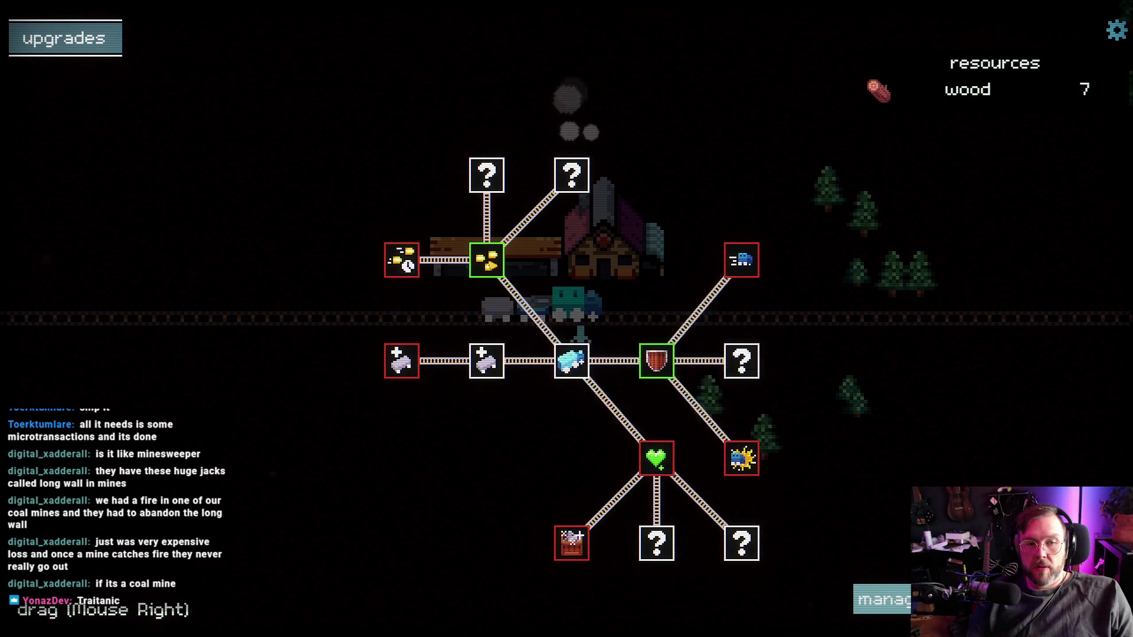
# - Buy the shield upgrade and start a run on the woods map
pyautogui.click(673, 367)
pyautogui.click(860, 427)
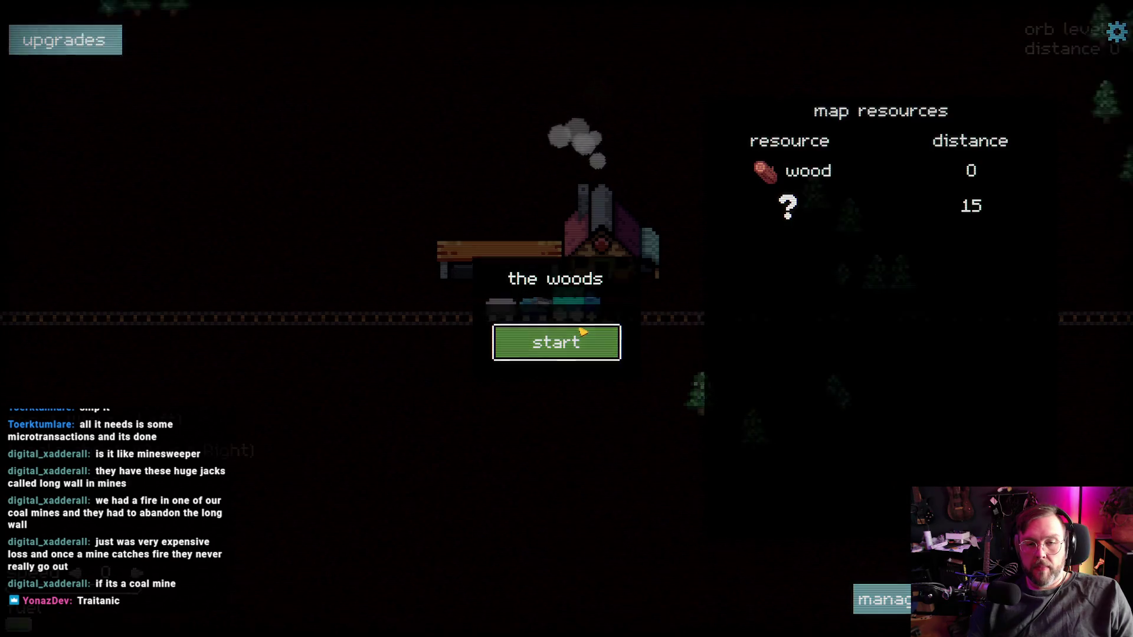
pyautogui.click(581, 331)
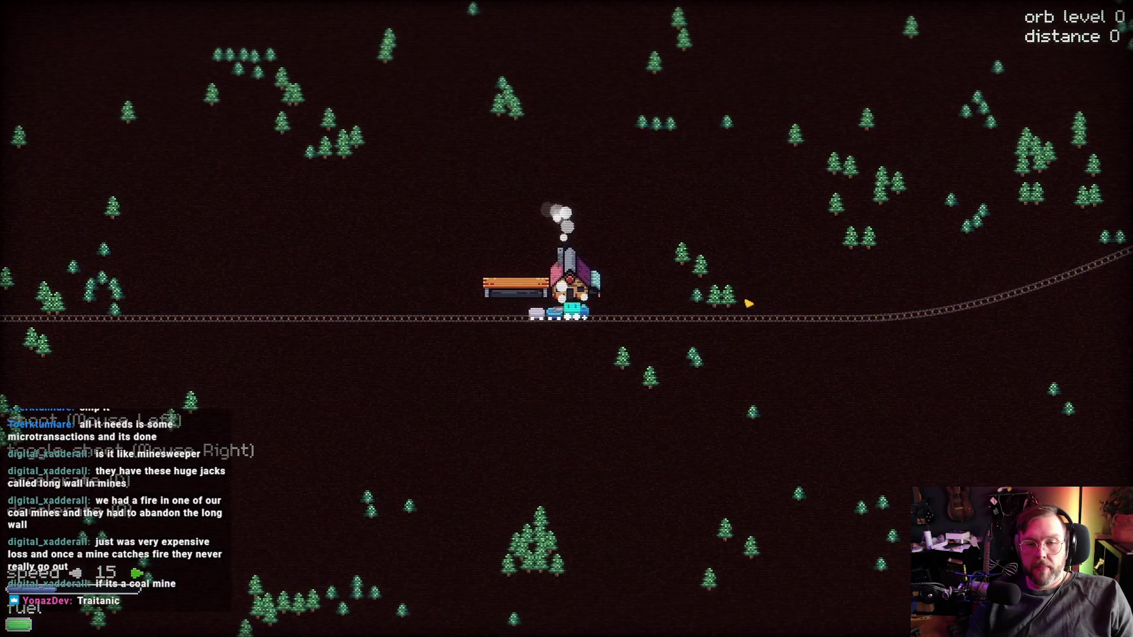
# - Drive and shoot trees for wood until out of fuel, then buy the +5 max speed upgrade
pyautogui.press('d')
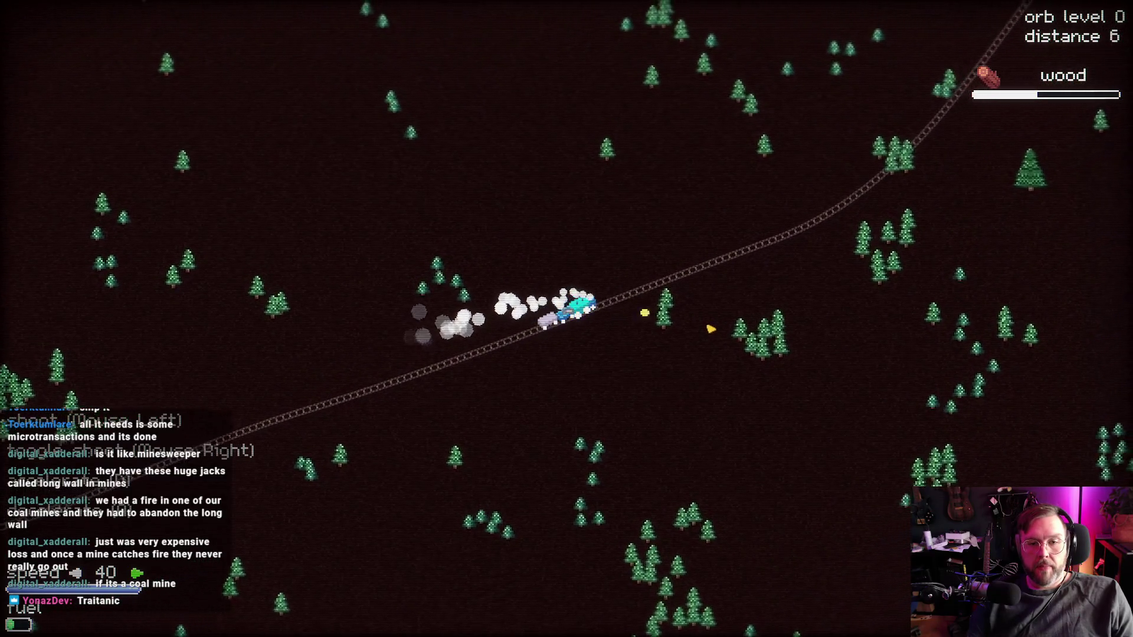
pyautogui.click(567, 369)
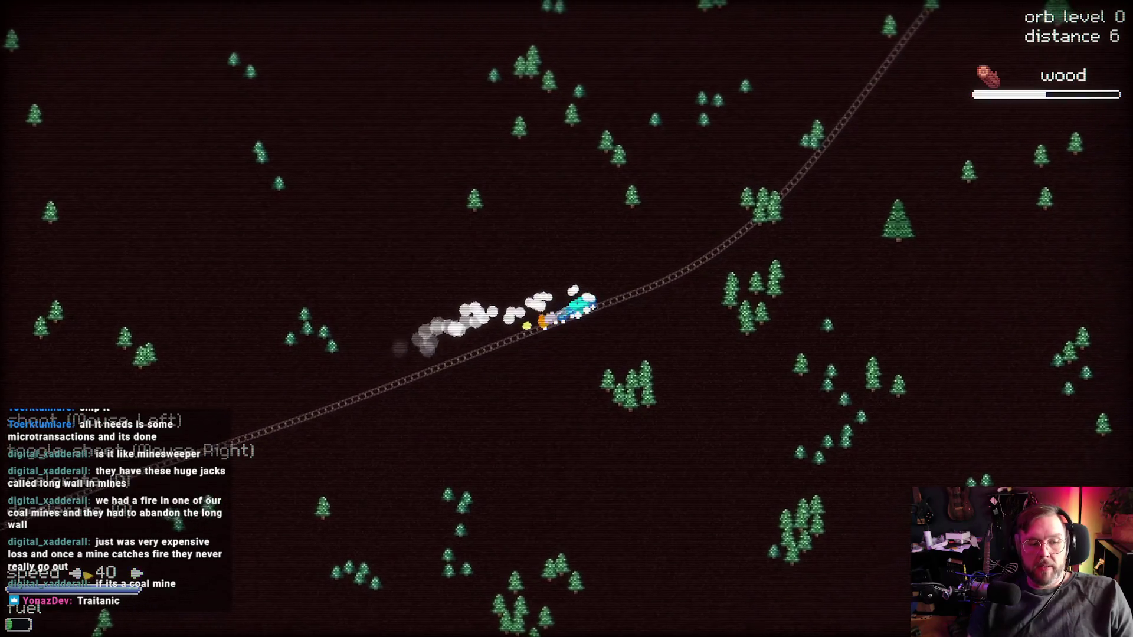
pyautogui.click(614, 354)
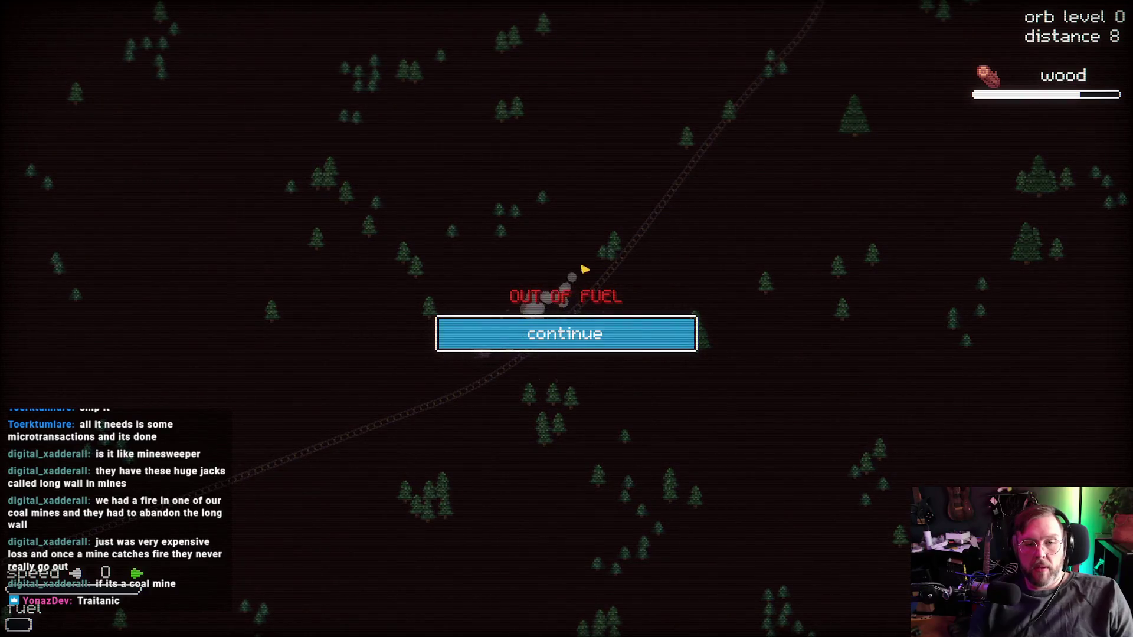
pyautogui.click(589, 331)
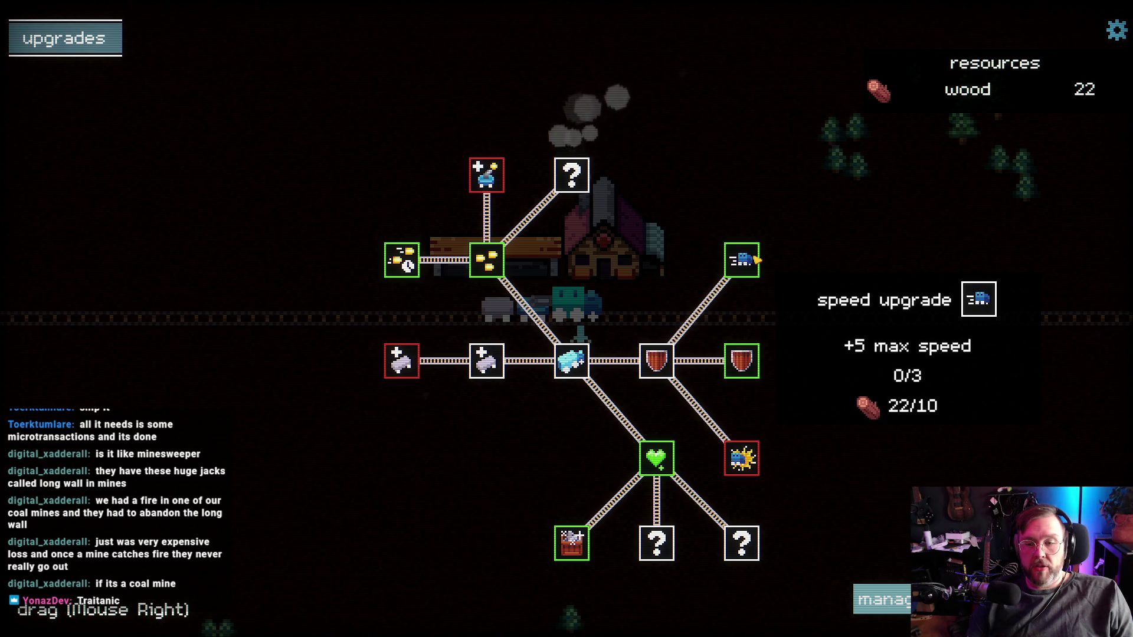
pyautogui.click(758, 272)
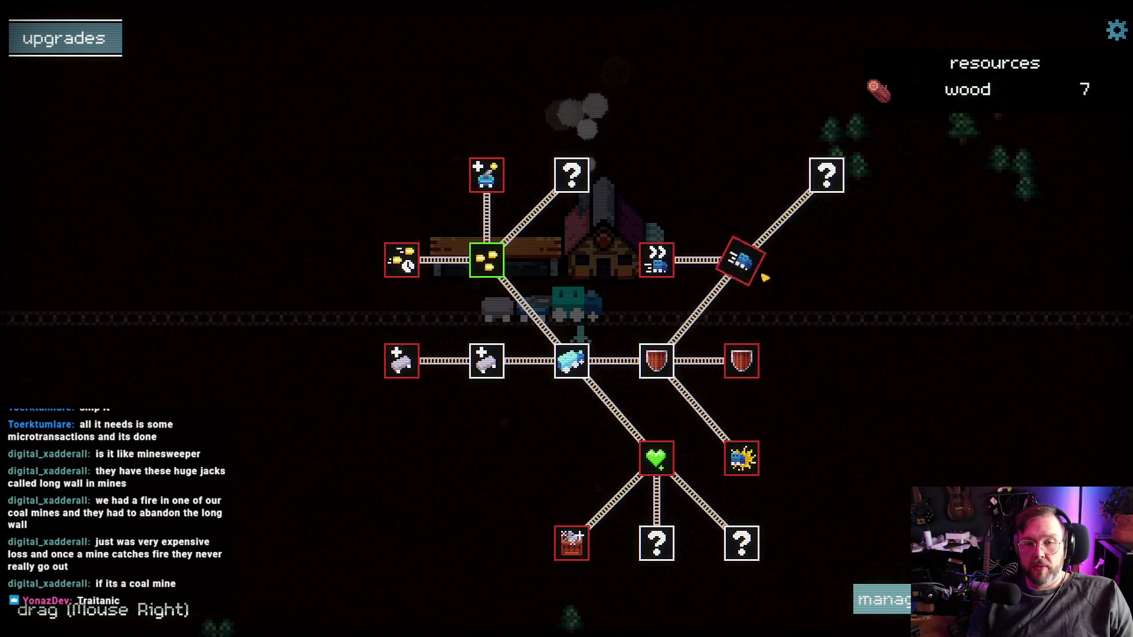
# - Play a fresh woods run to distance 8, accelerating and shooting trees for wood until fuel runs out
pyautogui.press('Escape')
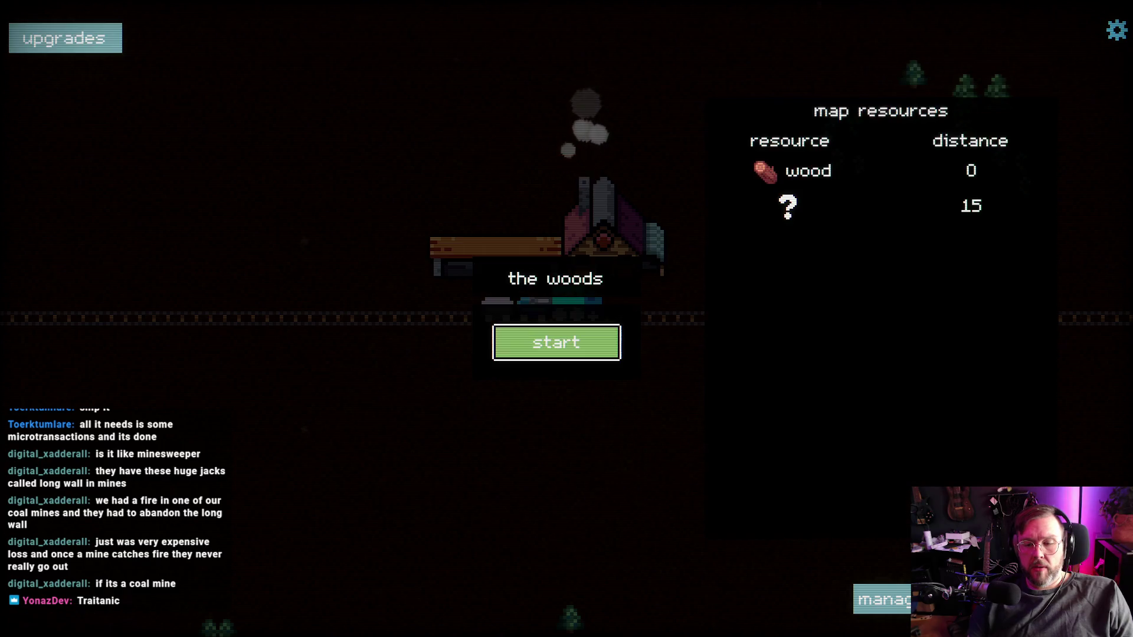
pyautogui.click(582, 349)
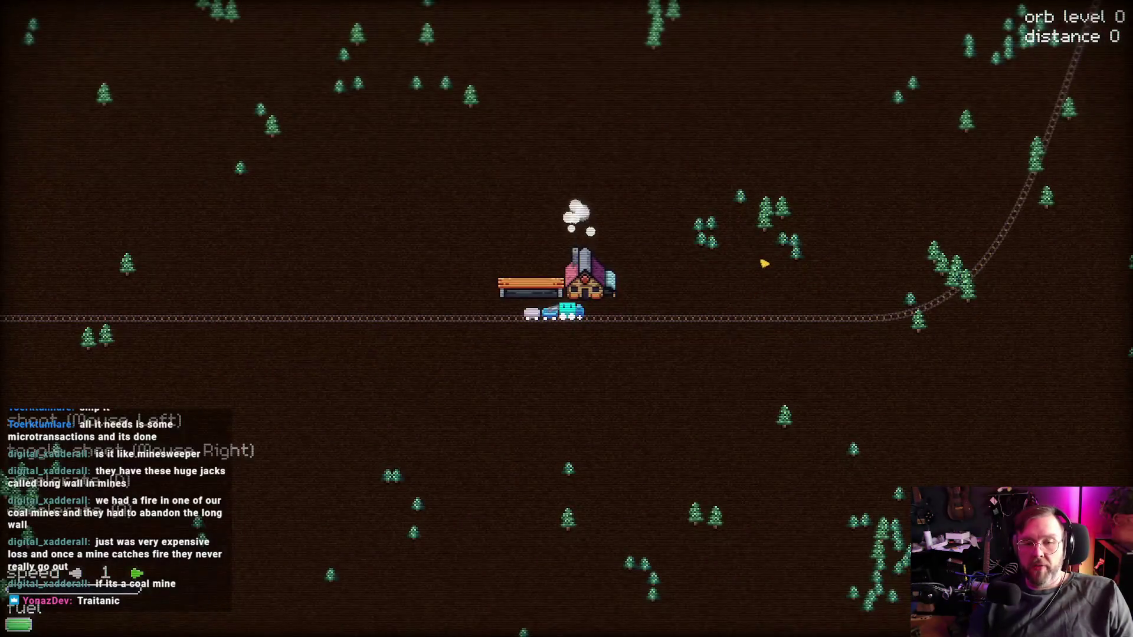
pyautogui.press('d')
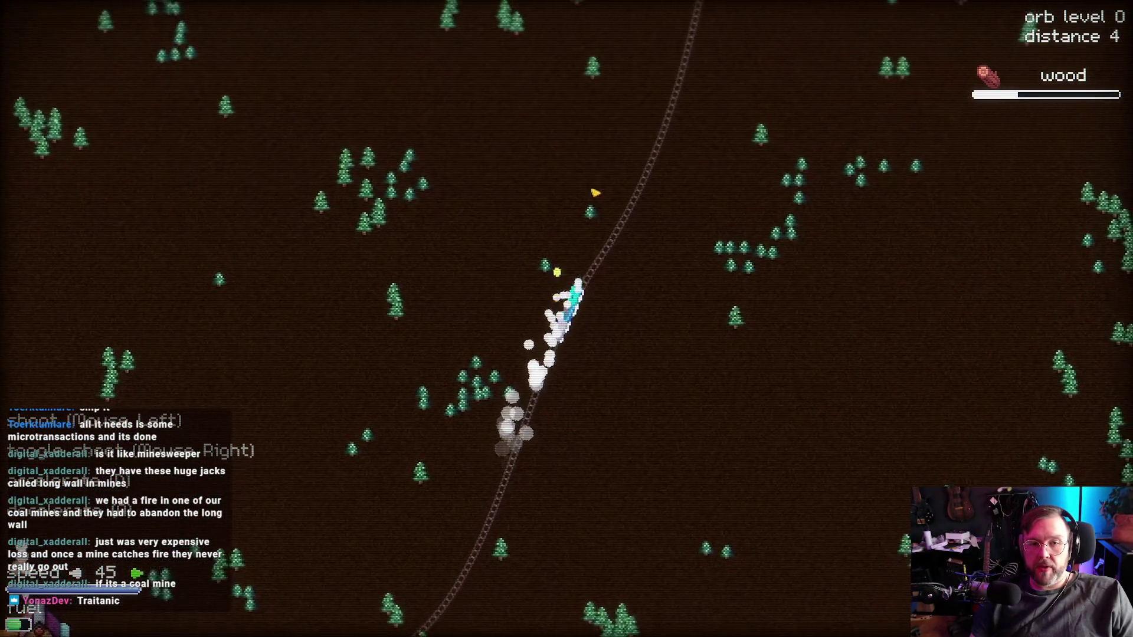
pyautogui.click(678, 321)
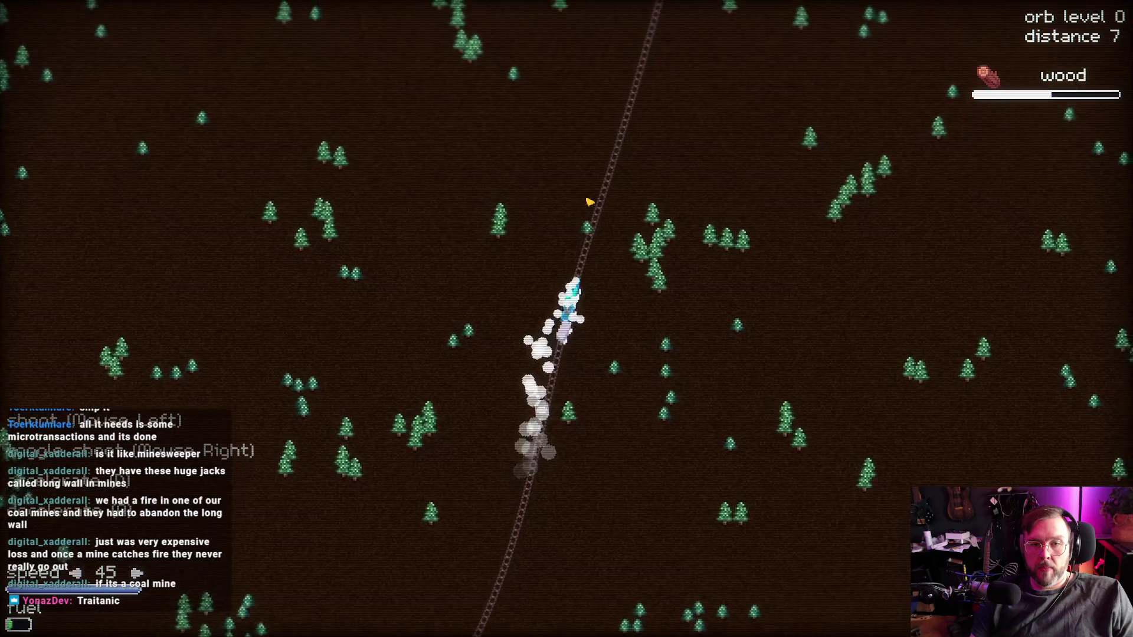
pyautogui.click(671, 342)
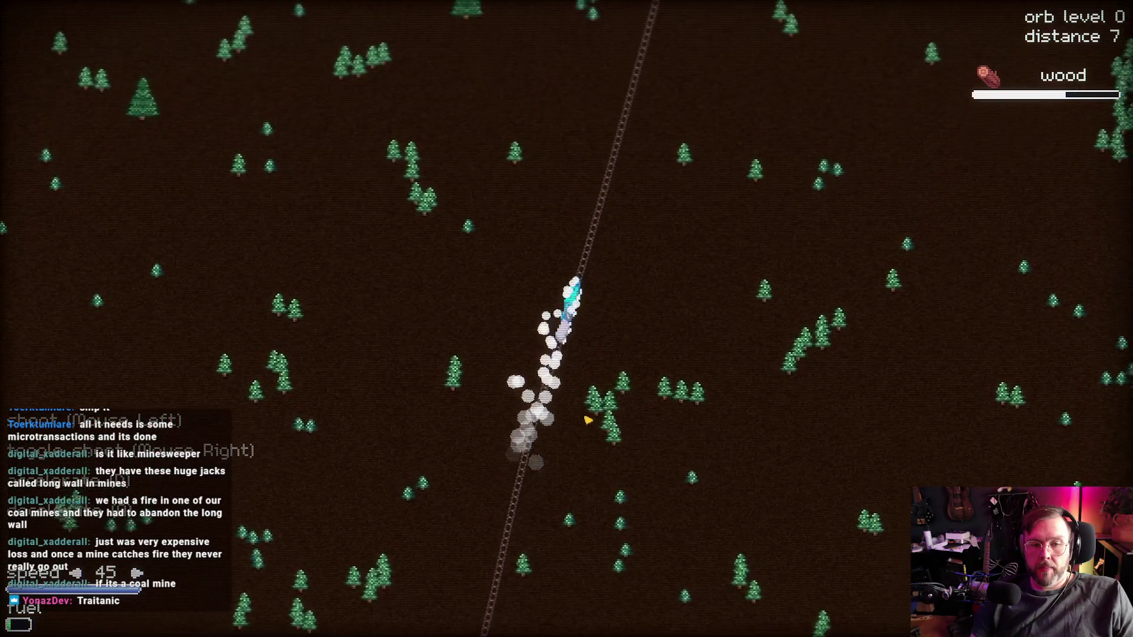
pyautogui.click(619, 418)
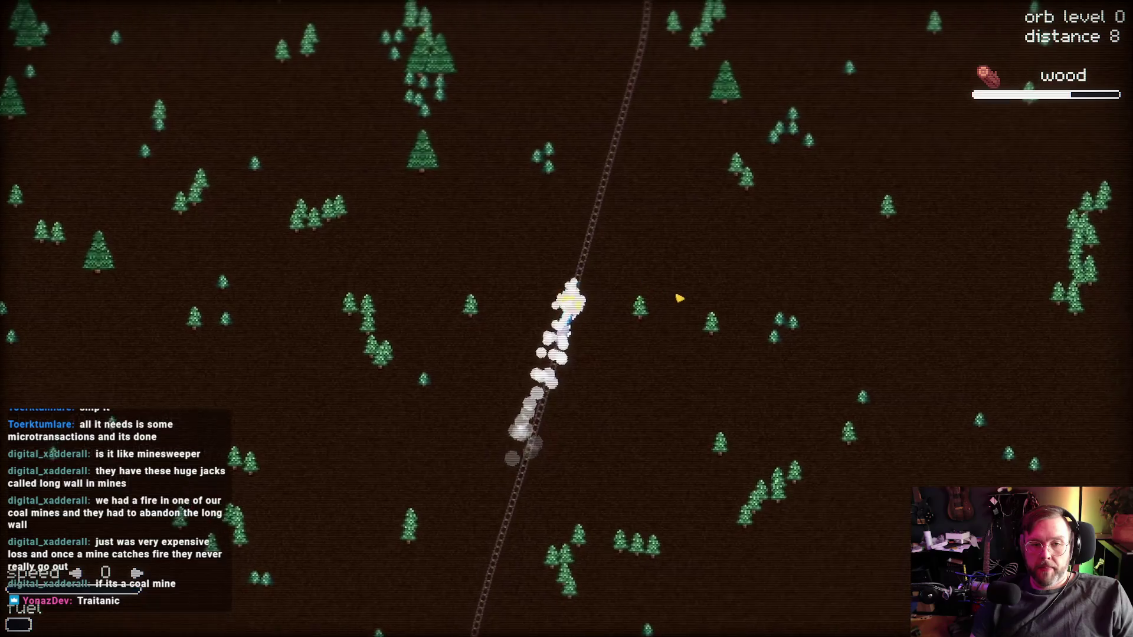
pyautogui.click(610, 311)
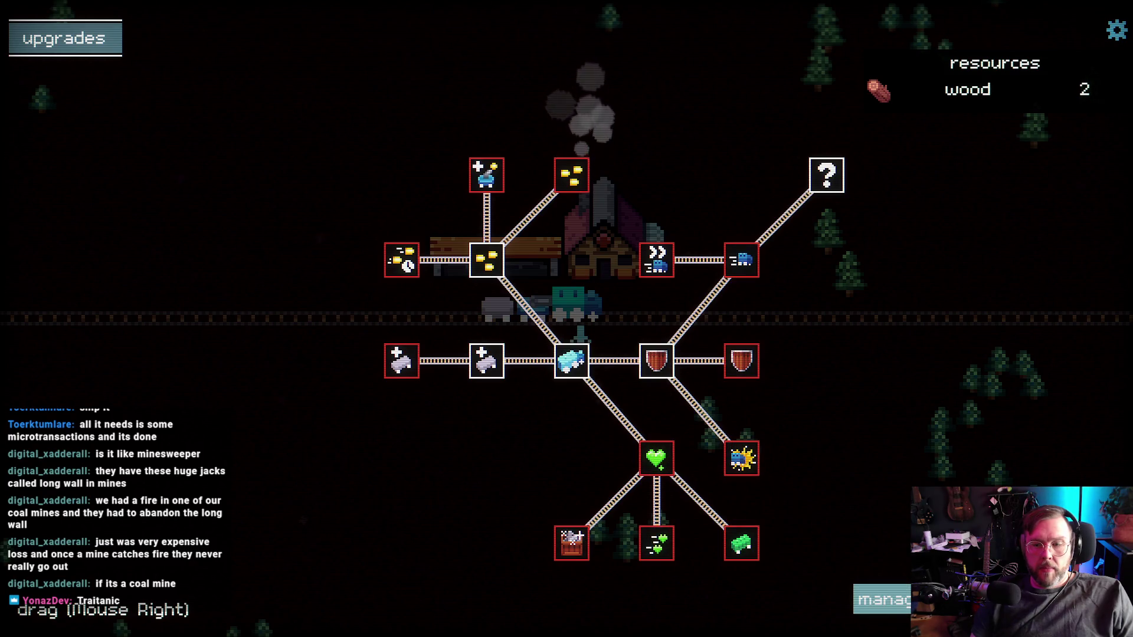
pyautogui.press('Escape')
# - Play another woods run to distance 8 until out of fuel, coming back with 5 wood
pyautogui.click(588, 352)
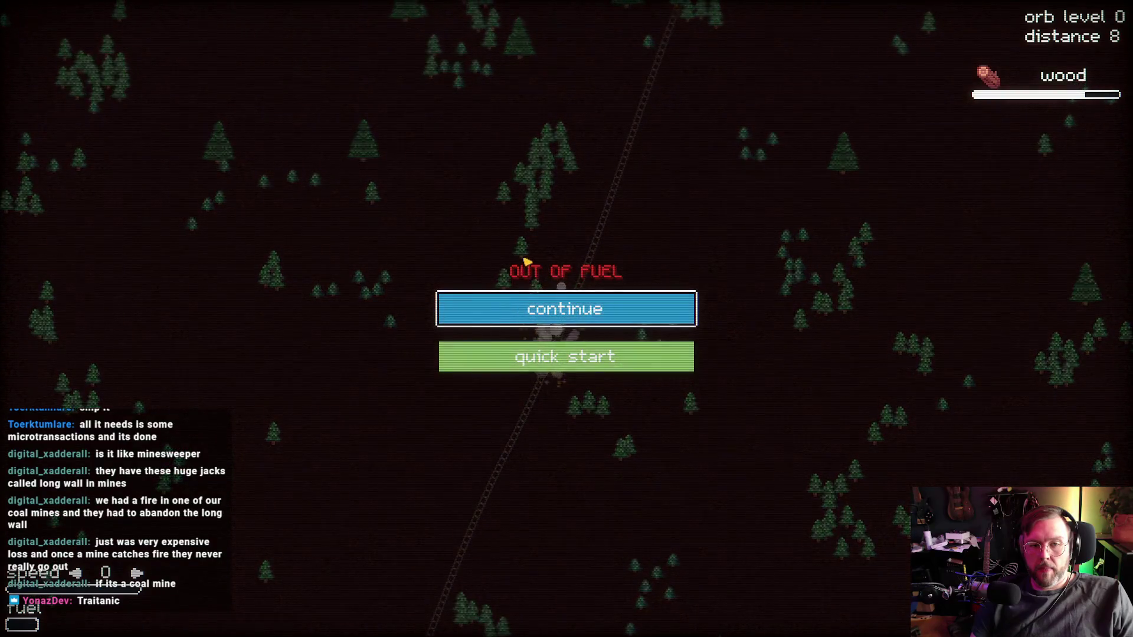
pyautogui.click(559, 314)
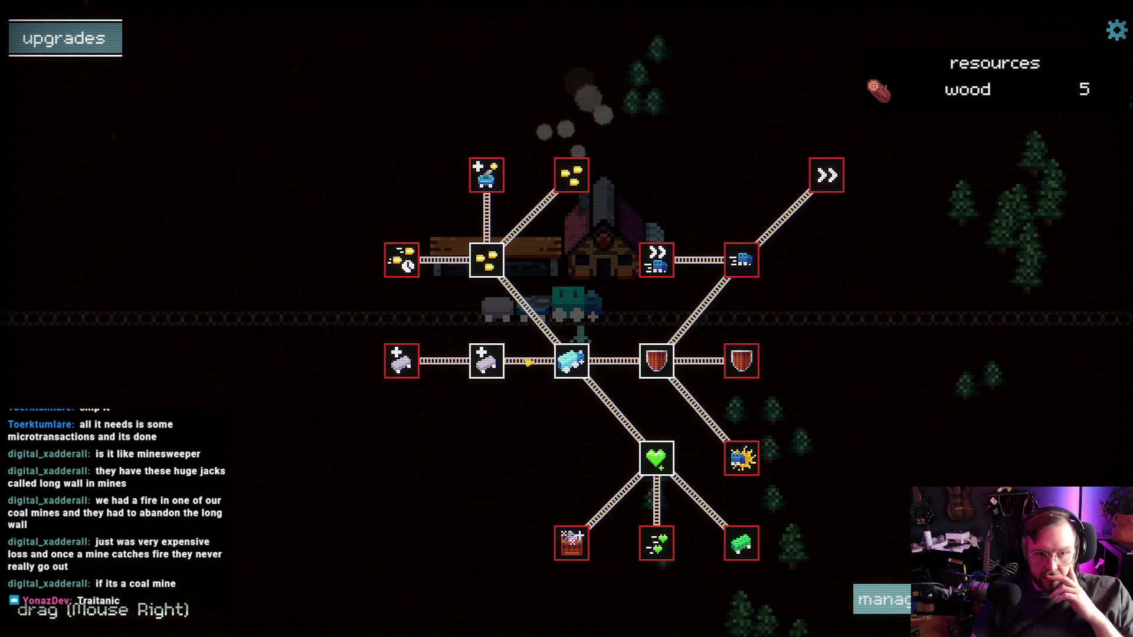
# - Run the woods map shooting trees until out of fuel, then open the upgrade tree with 35 wood
pyautogui.press('Escape')
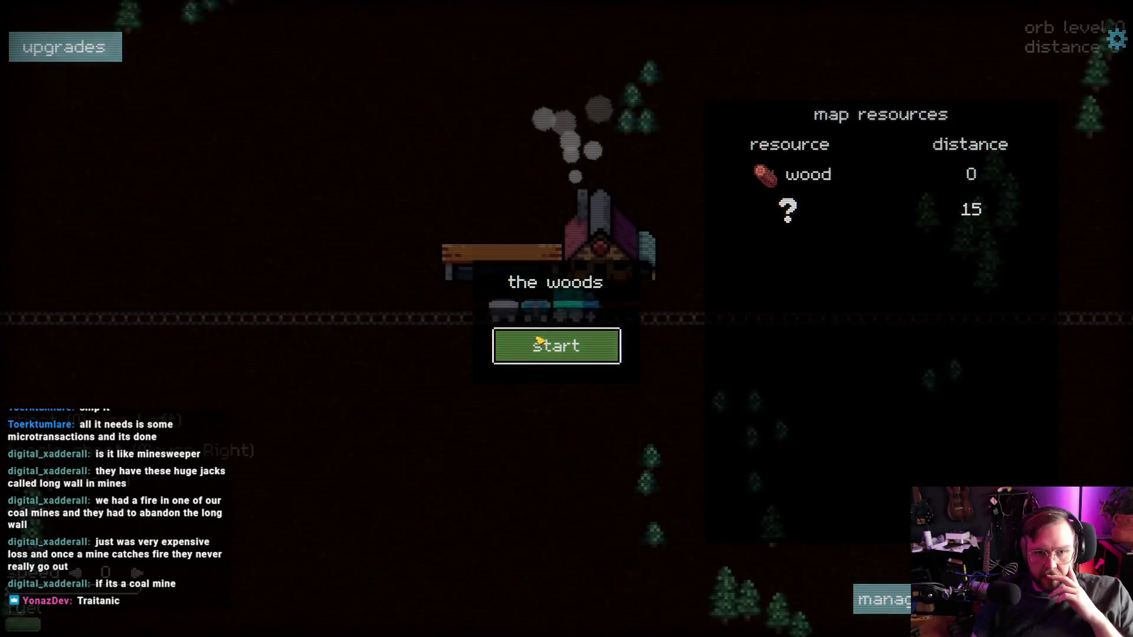
pyautogui.press('Return')
pyautogui.press('d')
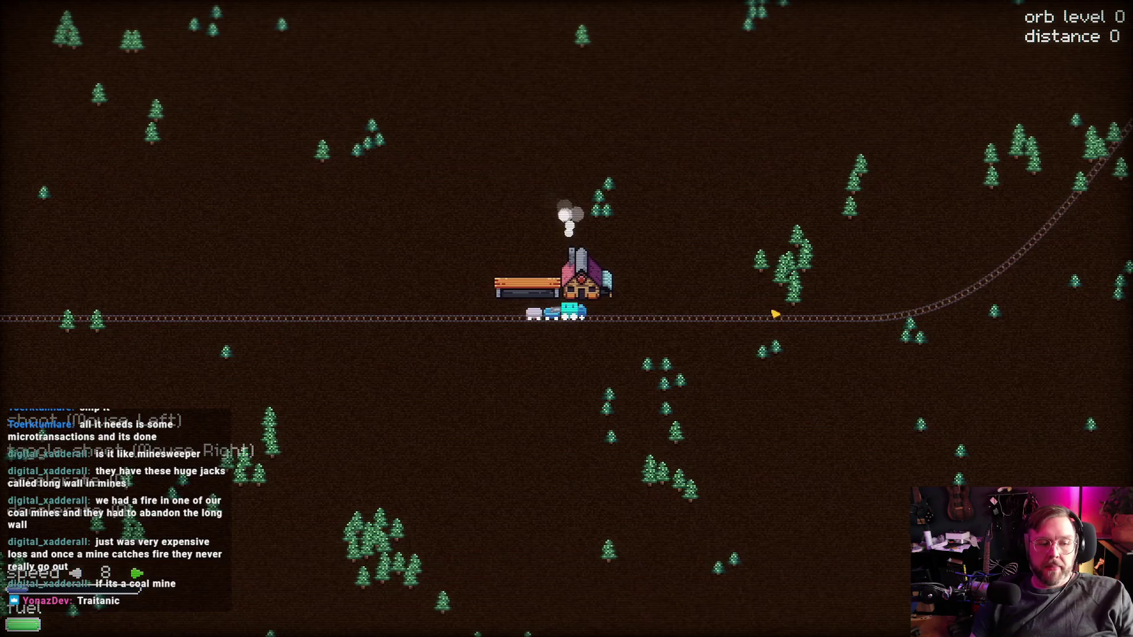
pyautogui.click(773, 288)
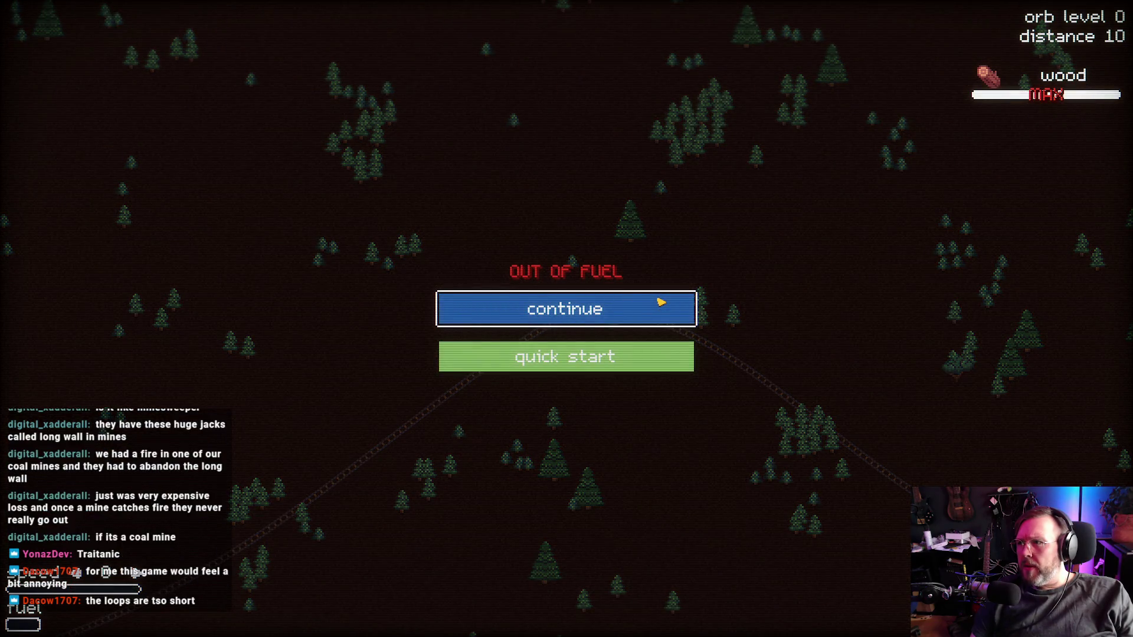
pyautogui.click(563, 314)
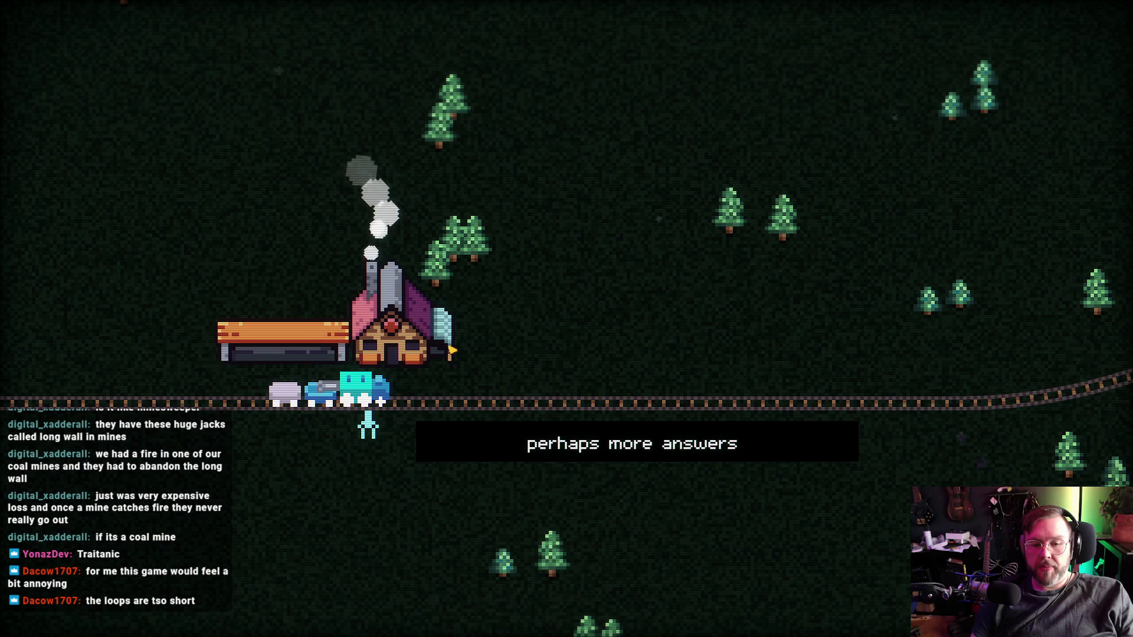
pyautogui.click(448, 348)
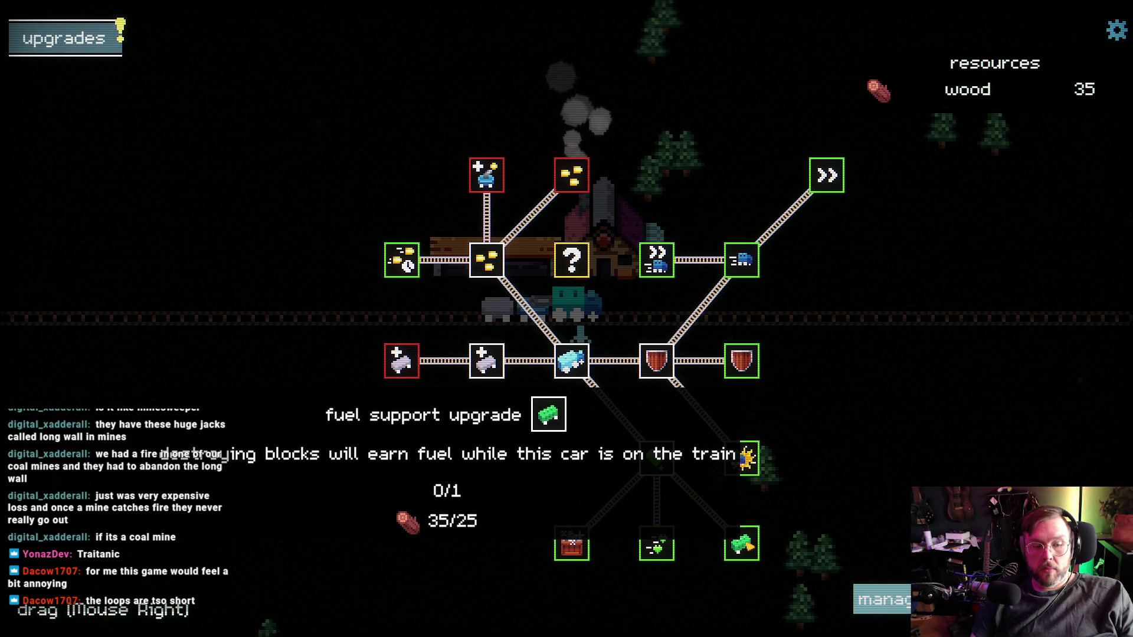
# - Buy the fuel support upgrade and put the fuel car into the train's empty car slot
pyautogui.click(738, 452)
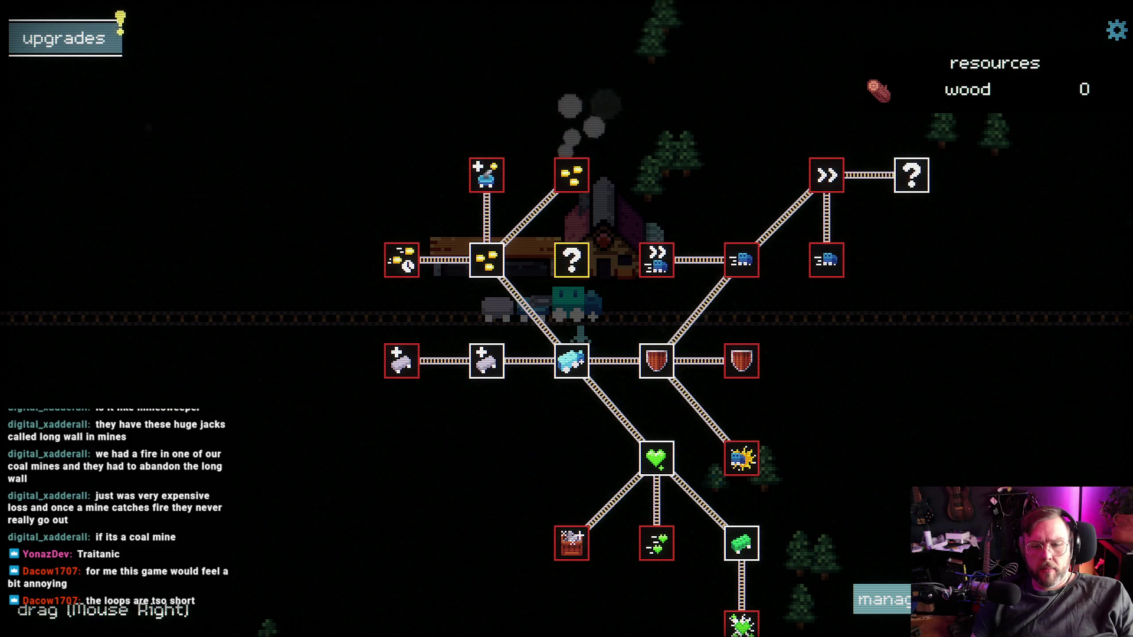
pyautogui.press('Escape')
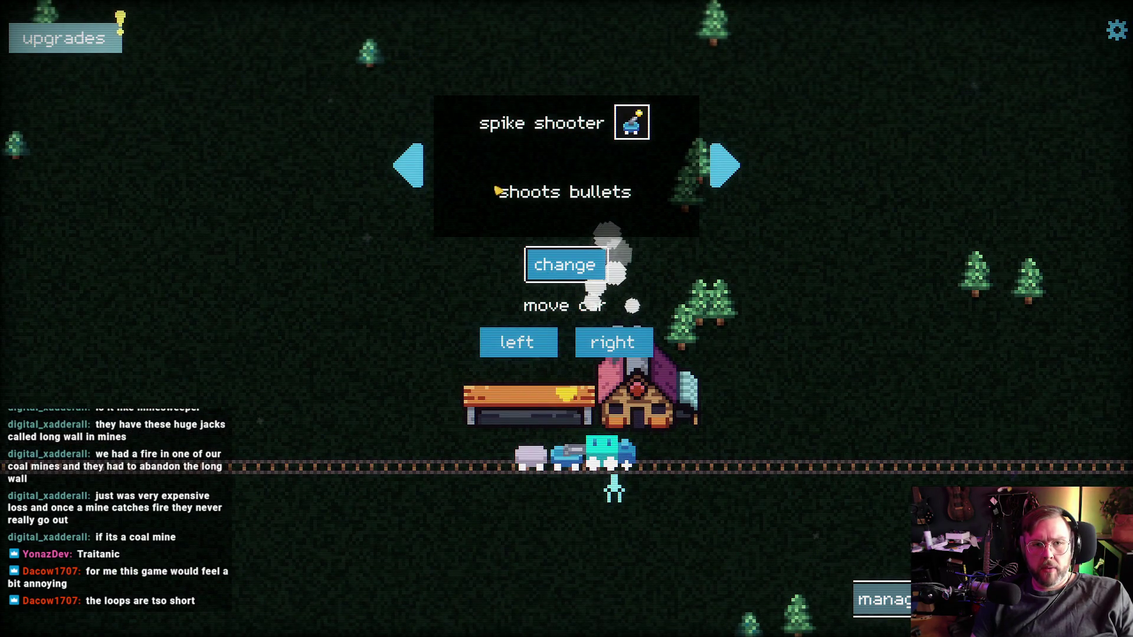
pyautogui.click(408, 165)
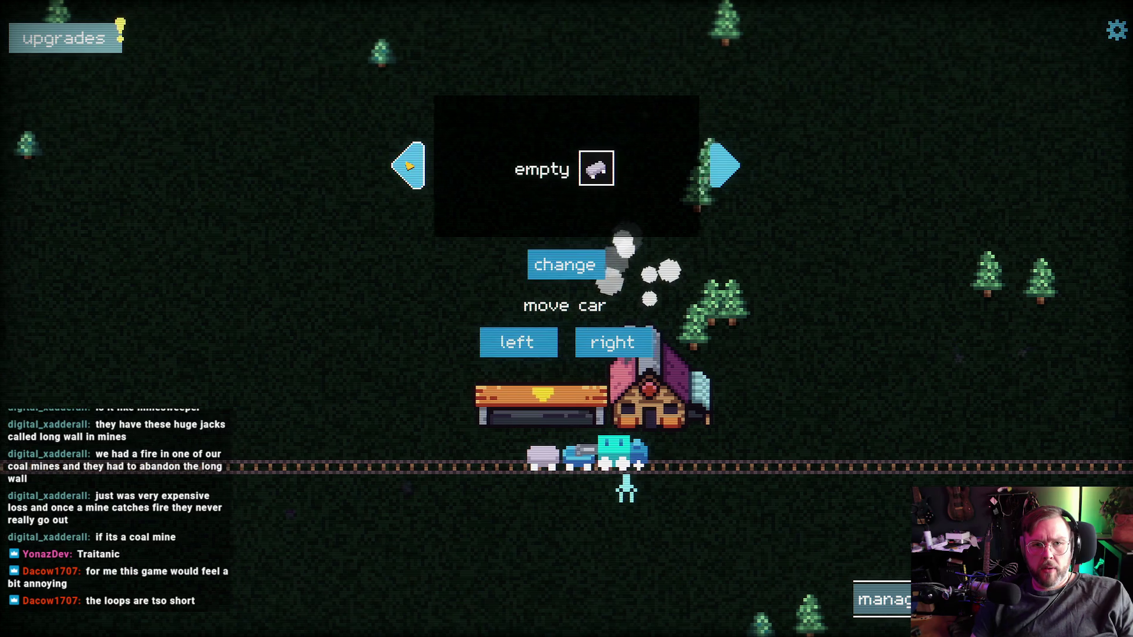
pyautogui.click(408, 165)
pyautogui.click(408, 165)
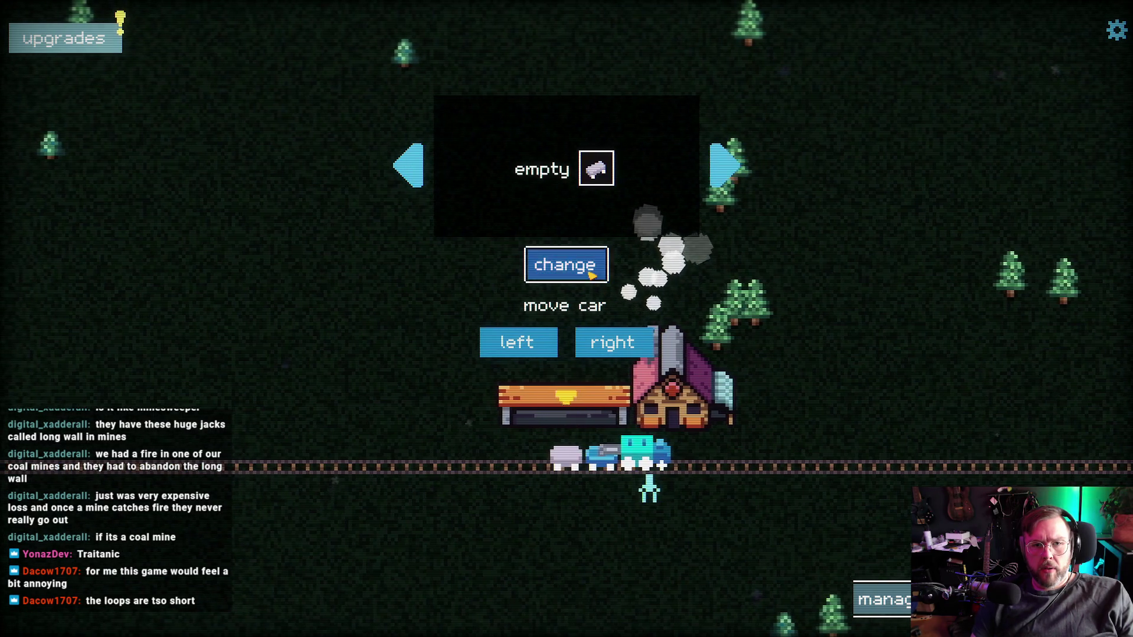
pyautogui.click(576, 266)
pyautogui.click(657, 419)
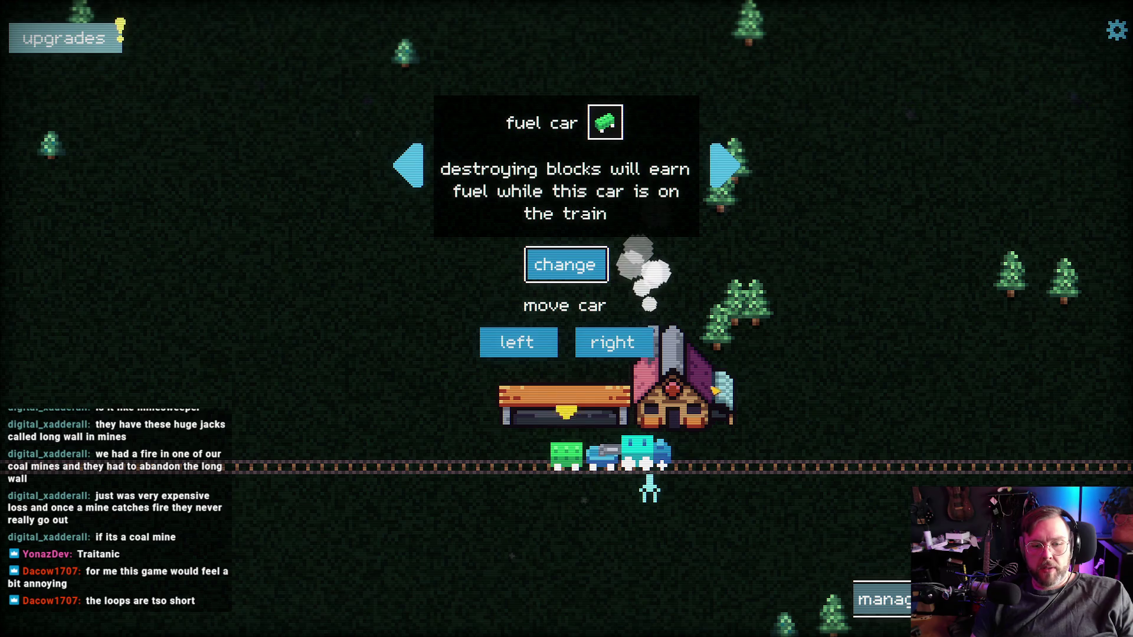
# - Start a new woods run and accelerate the train
pyautogui.press('Escape')
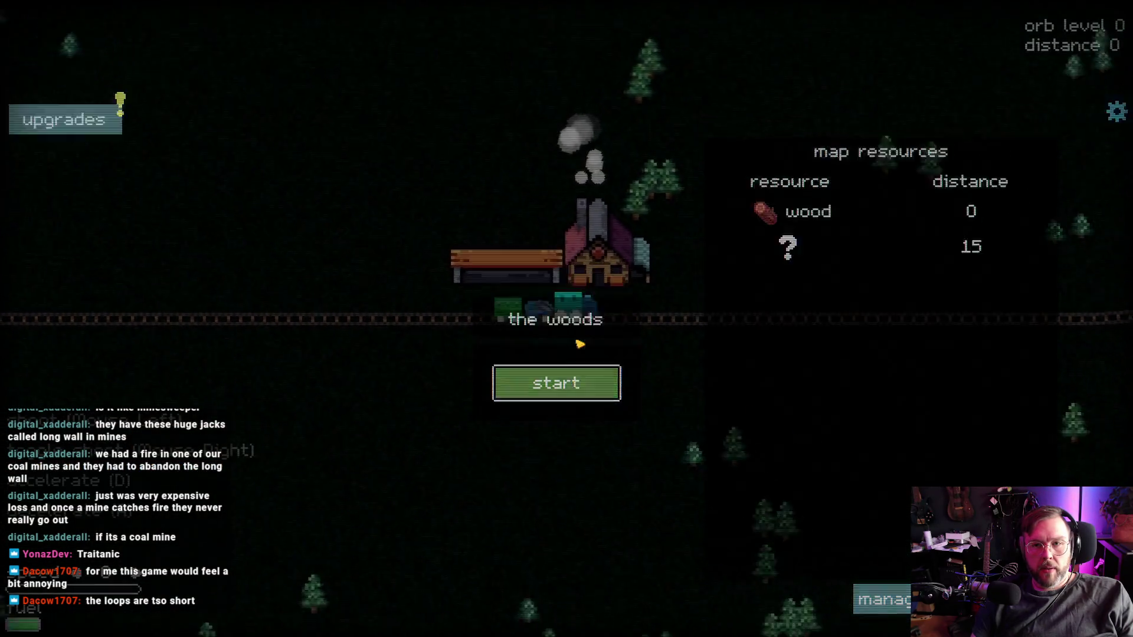
pyautogui.press('space')
pyautogui.press('d')
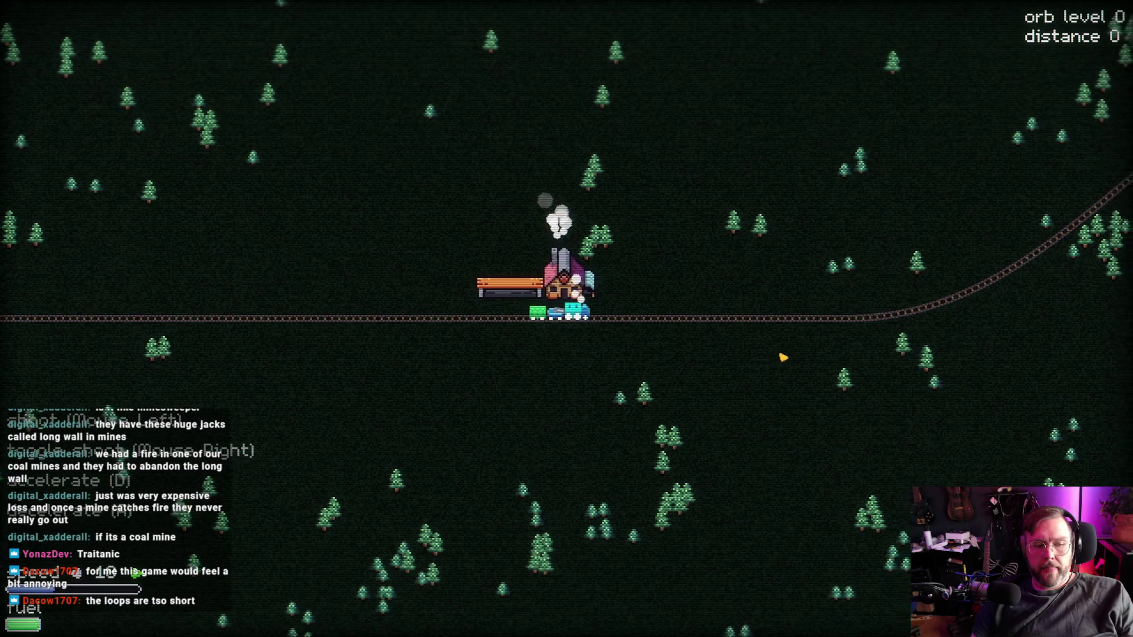